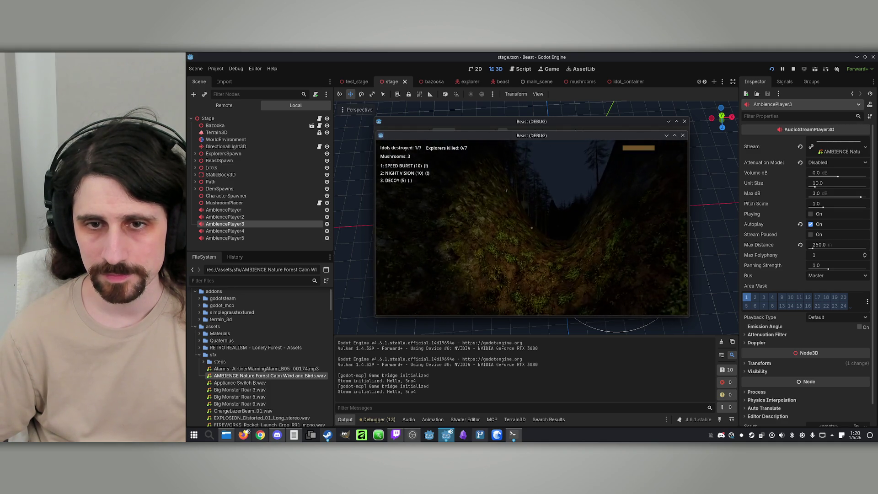
Restart the Beast game and start an offline match as the Beast
{"action": "key", "text": "super"}
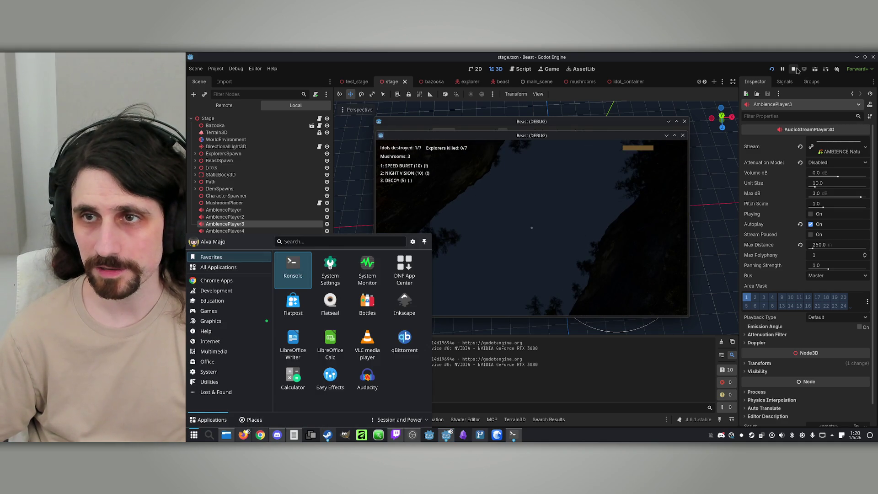
{"action": "left_click", "coordinate": [793, 69]}
{"action": "left_click", "coordinate": [771, 69]}
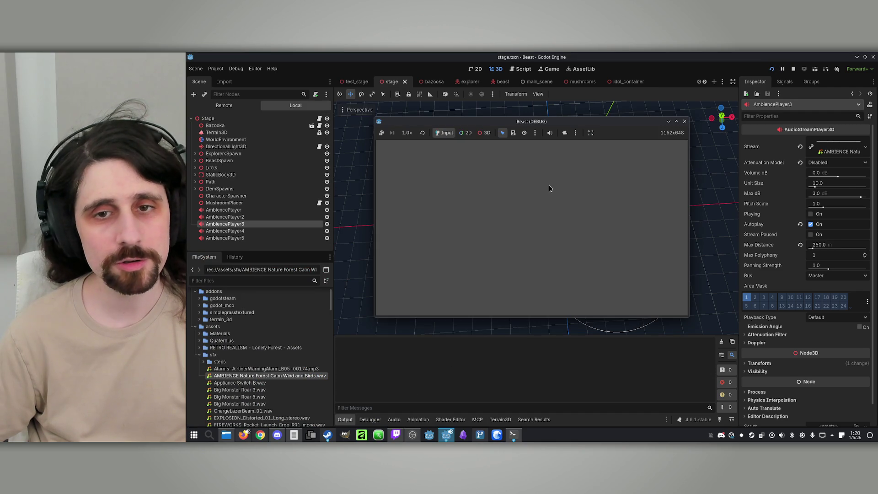
{"action": "left_click", "coordinate": [571, 260]}
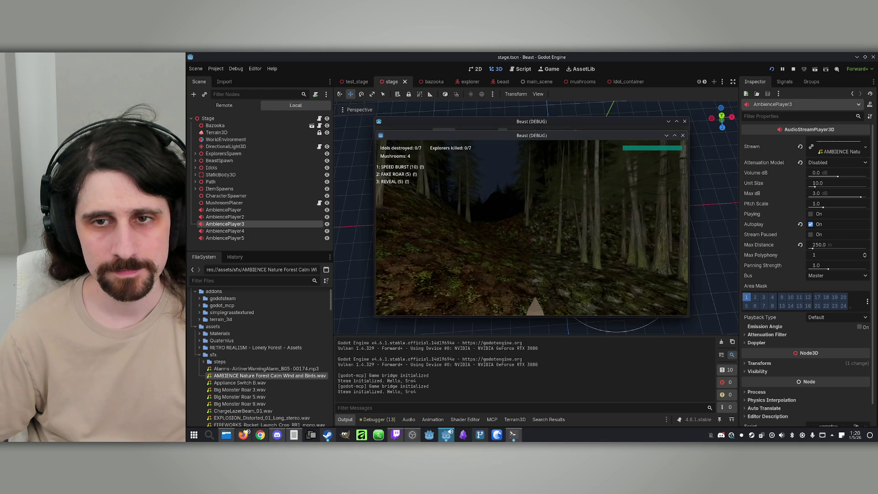
Stop the game's debug run after collecting 4 mushrooms
{"action": "key", "text": "super"}
{"action": "key", "text": "Escape"}
{"action": "key", "text": "F8"}
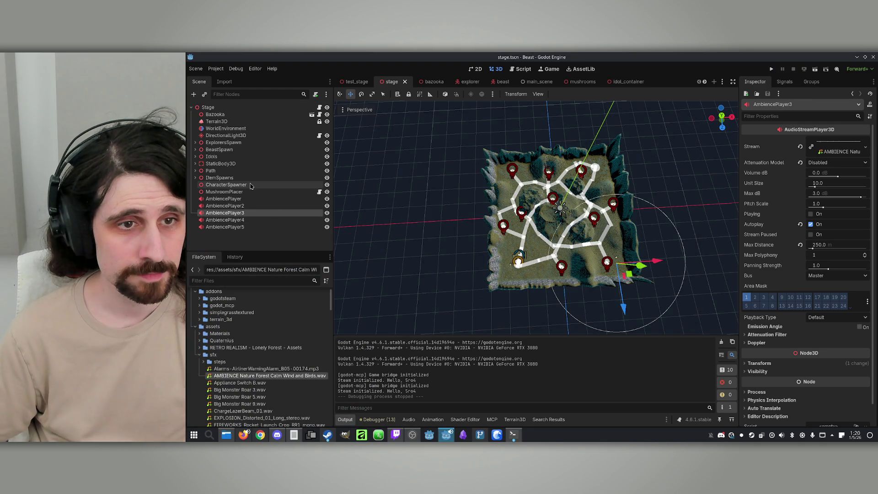
Delete the Bazooka node from the stage scene and save it
{"action": "left_click", "coordinate": [222, 115]}
{"action": "key", "text": "Delete"}
{"action": "key", "text": "Return"}
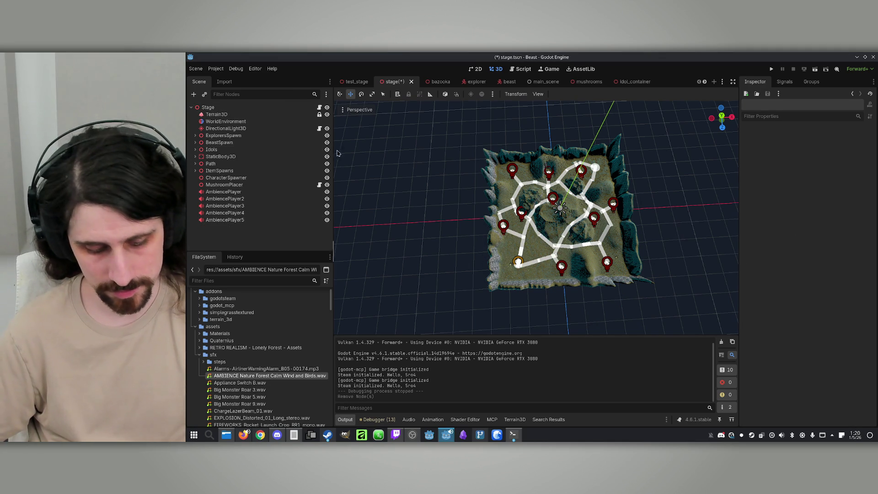
{"action": "key", "text": "ctrl+s"}
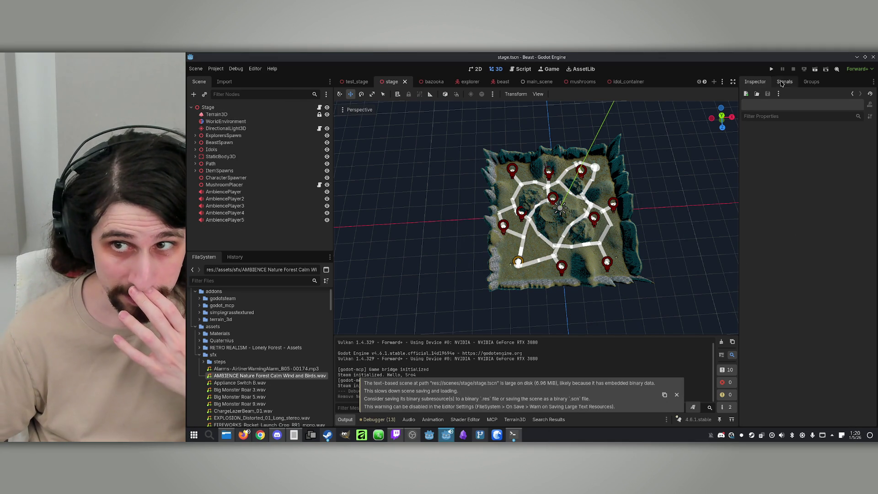
Test-launch the game, close both game windows, and save stage.tscn again
{"action": "left_click", "coordinate": [771, 69]}
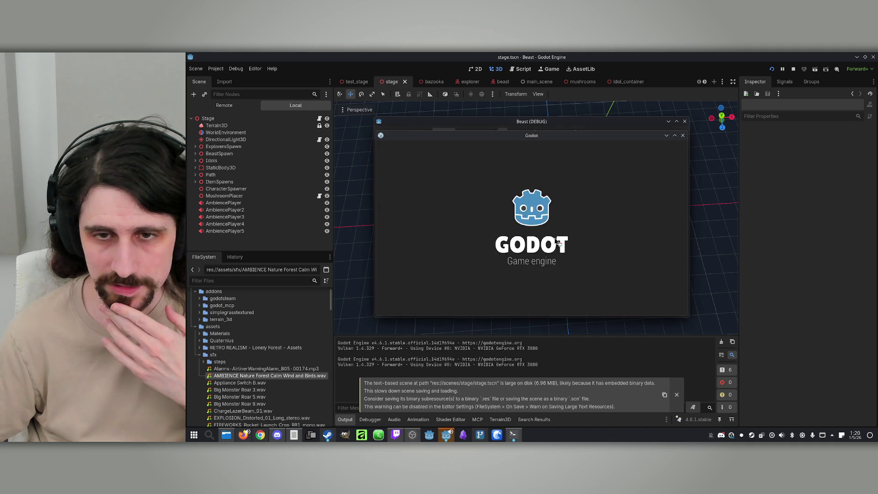
{"action": "left_click", "coordinate": [558, 289]}
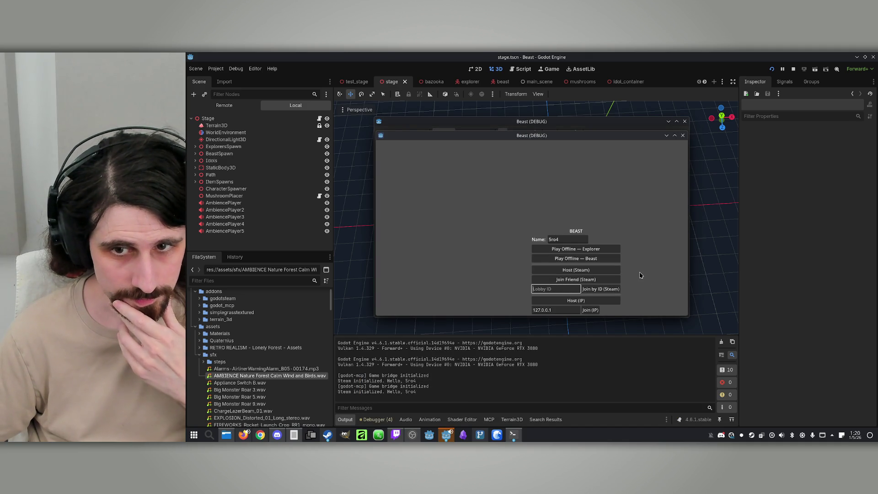
{"action": "left_click", "coordinate": [683, 135]}
{"action": "left_click", "coordinate": [684, 122]}
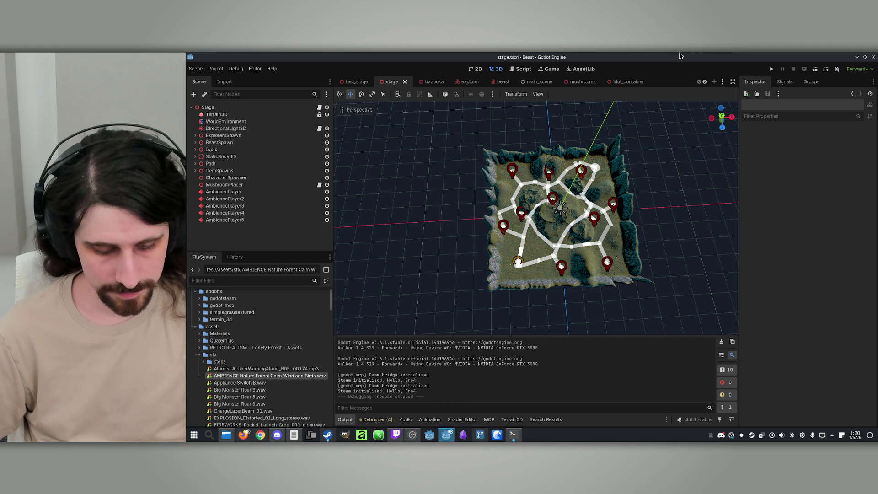
{"action": "key", "text": "ctrl+s"}
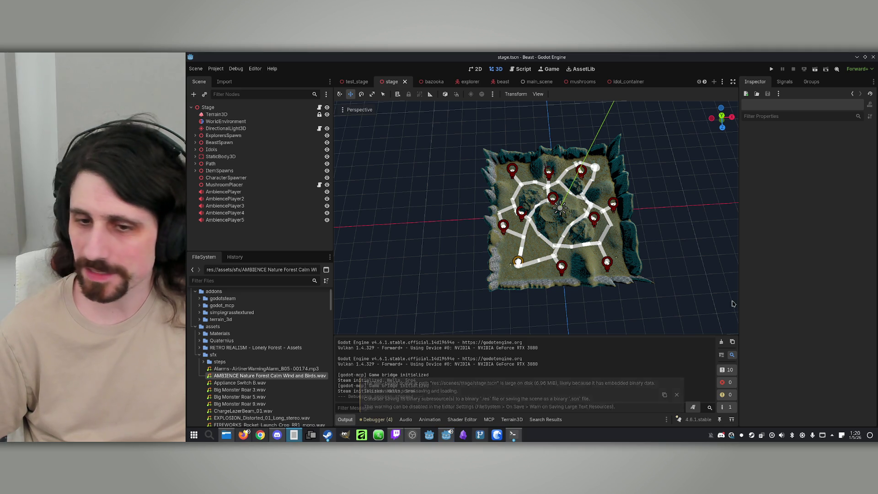
Check Claude Code's usage with /usage, then dismiss the report
{"action": "mouse_move", "coordinate": [512, 435]}
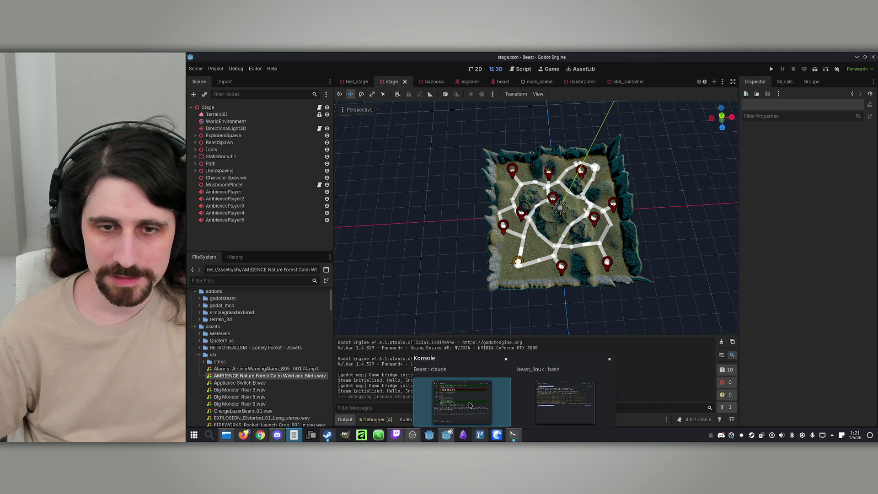
{"action": "left_click", "coordinate": [470, 405]}
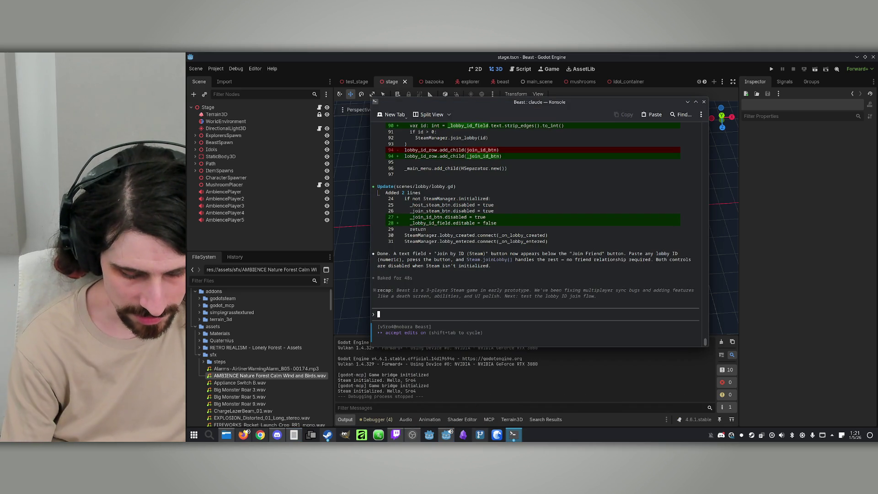
{"action": "type", "text": "/usage"}
{"action": "key", "text": "Return"}
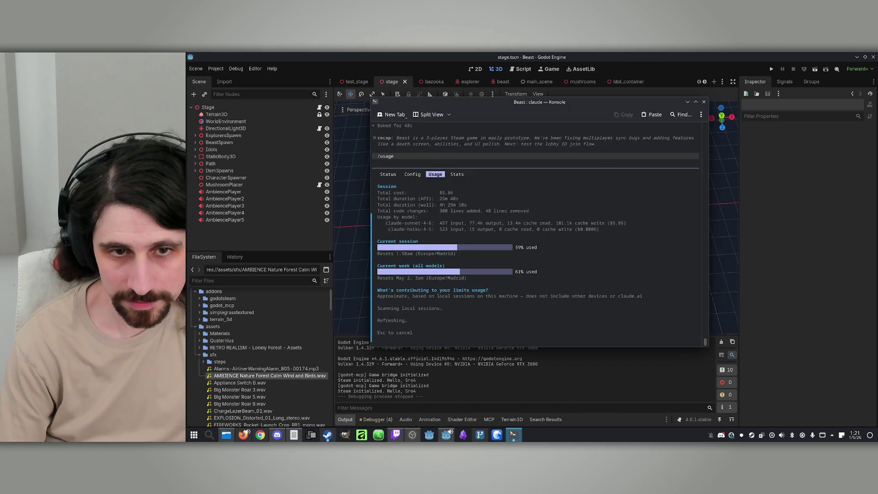
{"action": "key", "text": "Escape"}
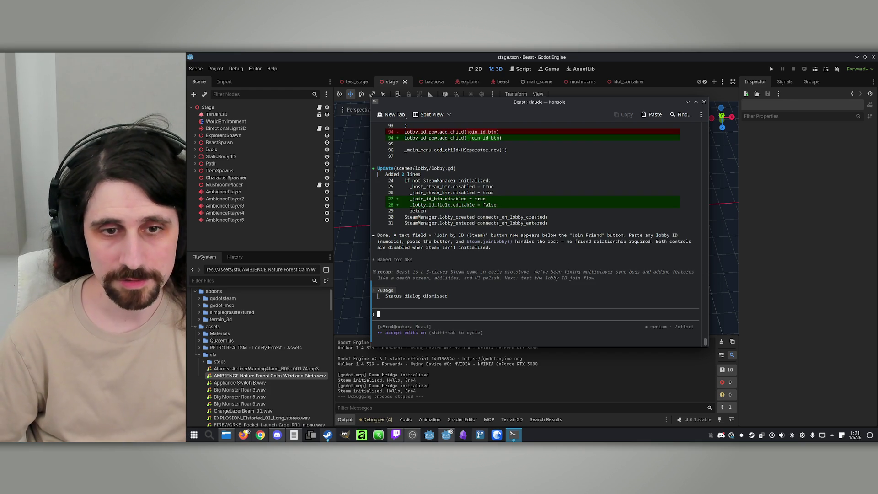
Ask Claude for win/lose screens after 7 idols or 7 kills, plus host back-to-lobby button
{"action": "type", "text": "Add "}
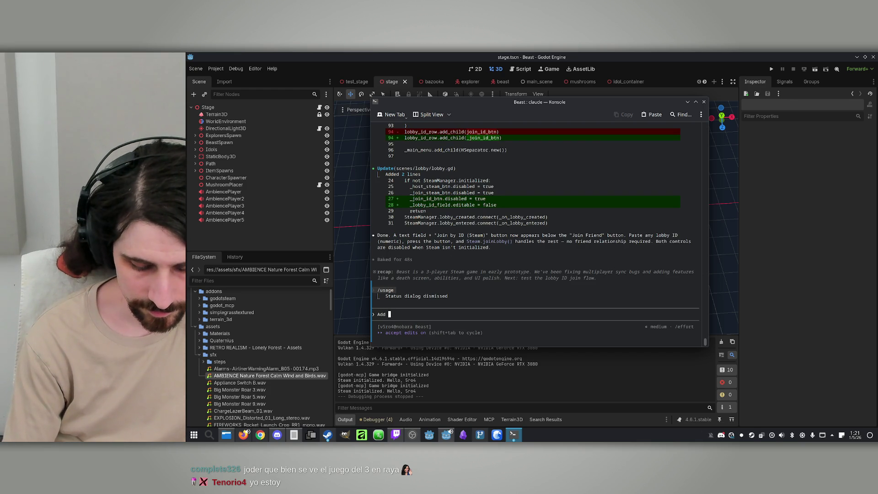
{"action": "type", "text": "an"}
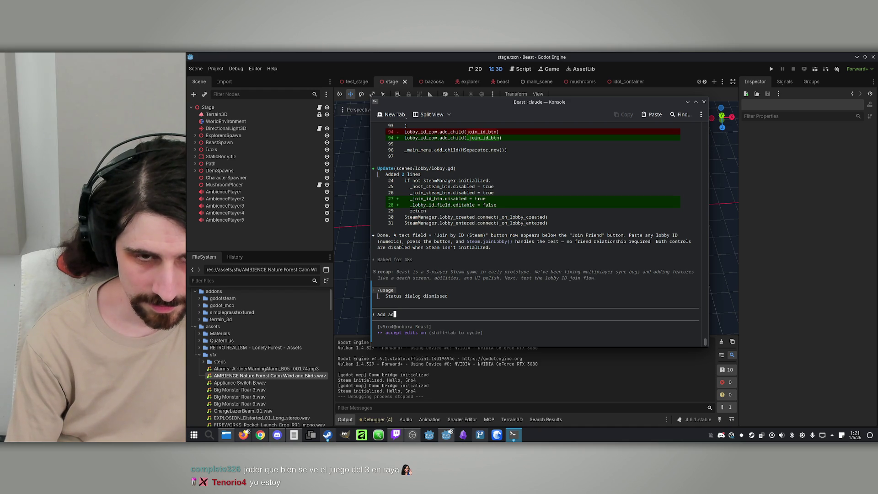
{"action": "key", "text": "BackSpace"}
{"action": "key", "text": "BackSpace"}
{"action": "type", "text": "ending "}
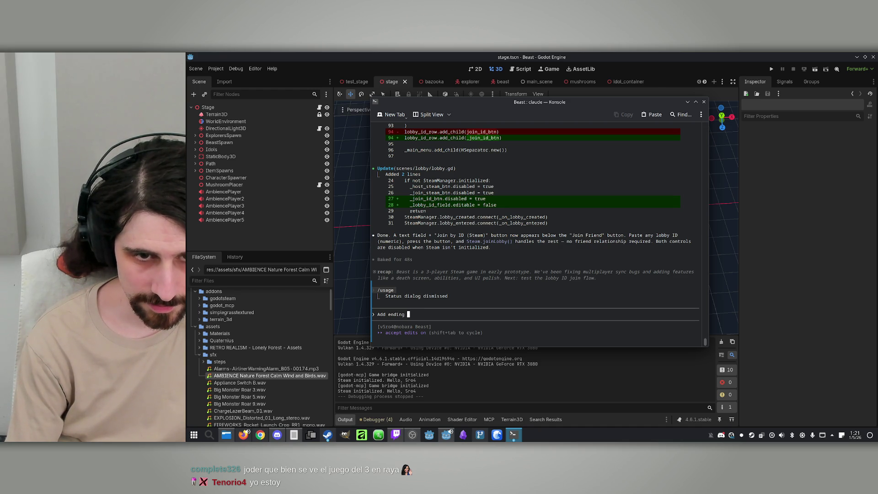
{"action": "type", "text": "scree"}
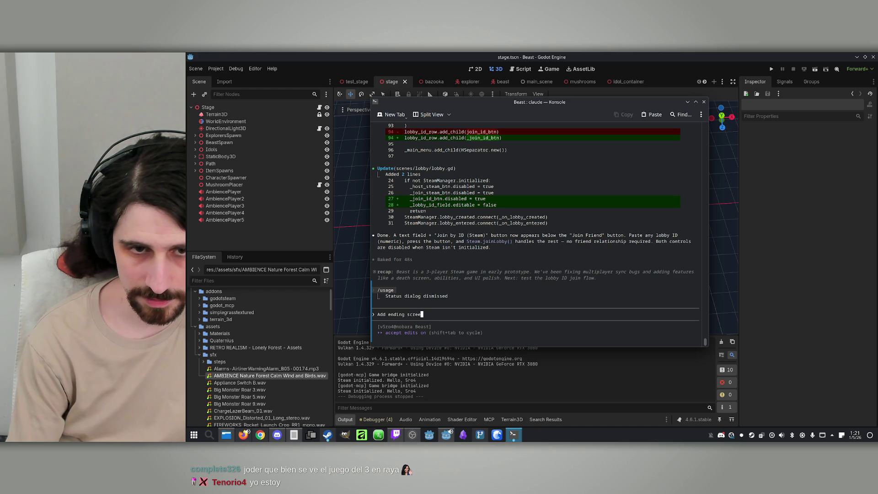
{"action": "type", "text": "ns for when "}
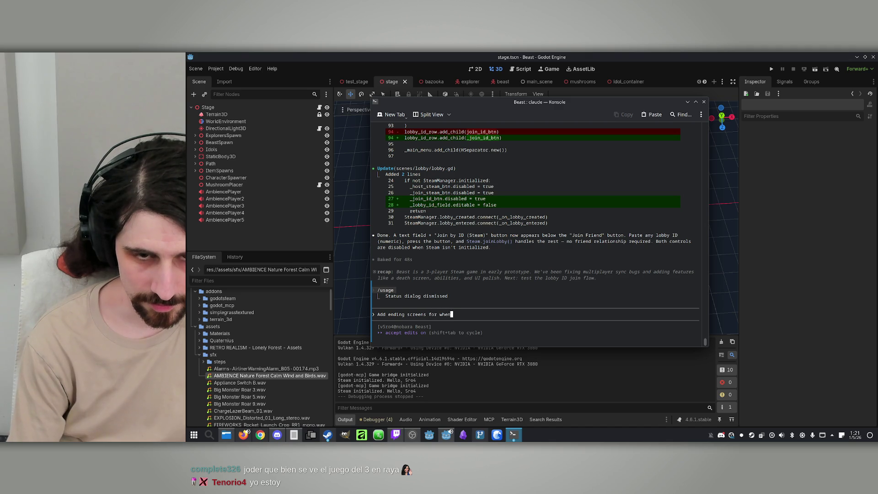
{"action": "type", "text": "7 "}
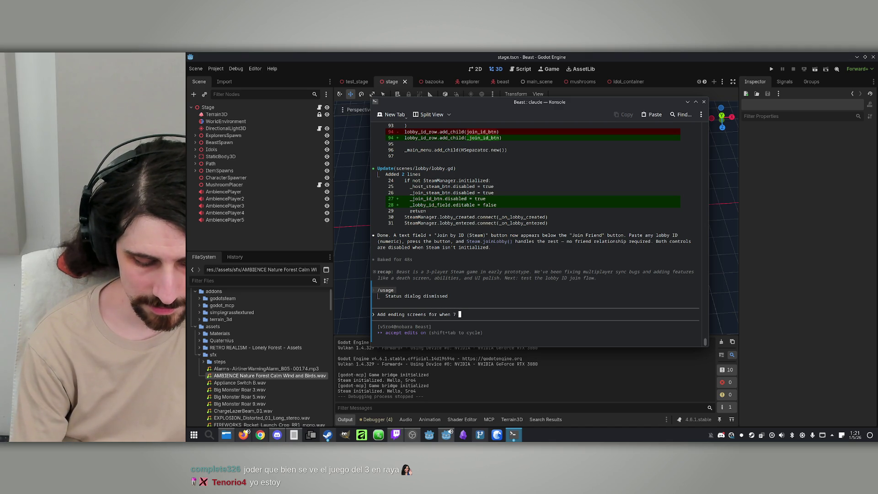
{"action": "type", "text": "idols are"}
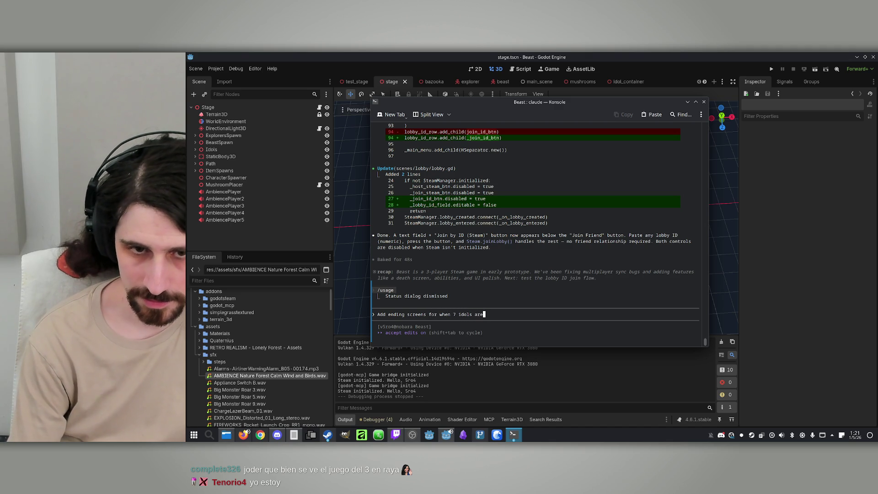
{"action": "type", "text": " destroye"}
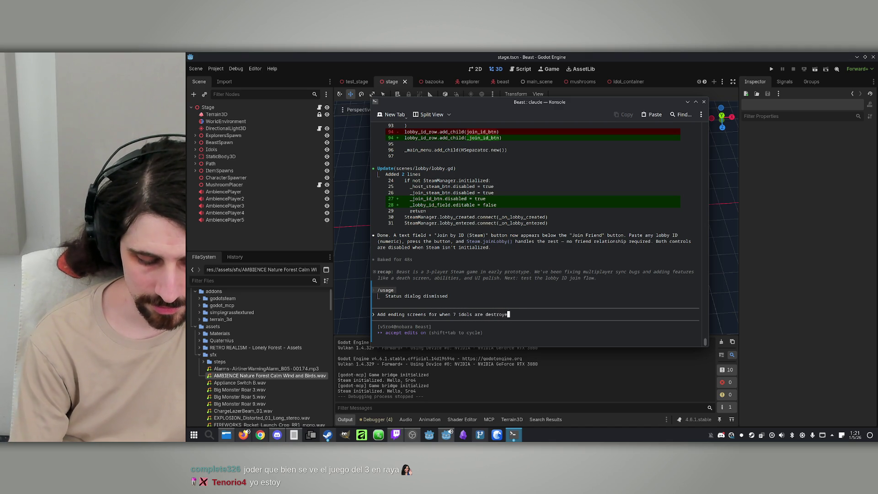
{"action": "type", "text": "d or 7 players kil"}
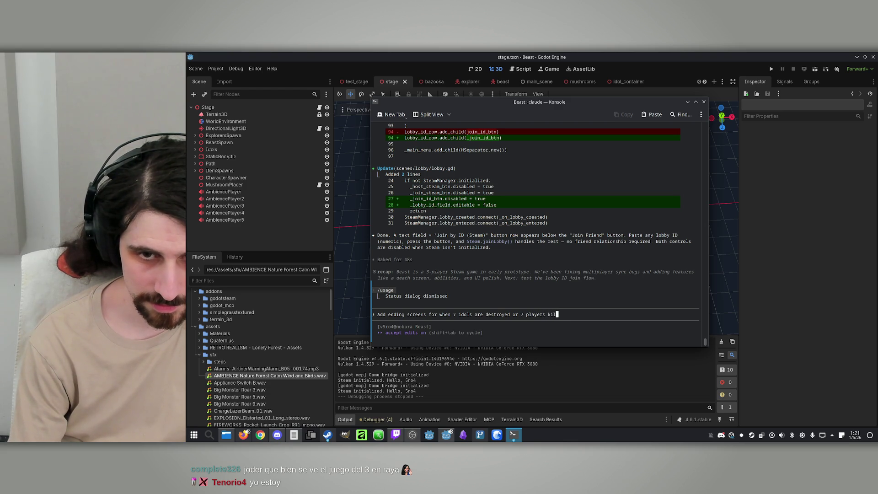
{"action": "key", "text": "BackSpace"}
{"action": "key", "text": "BackSpace"}
{"action": "key", "text": "BackSpace"}
{"action": "key", "text": "BackSpace"}
{"action": "key", "text": "BackSpace"}
{"action": "key", "text": "BackSpace"}
{"action": "type", "text": "player kills."}
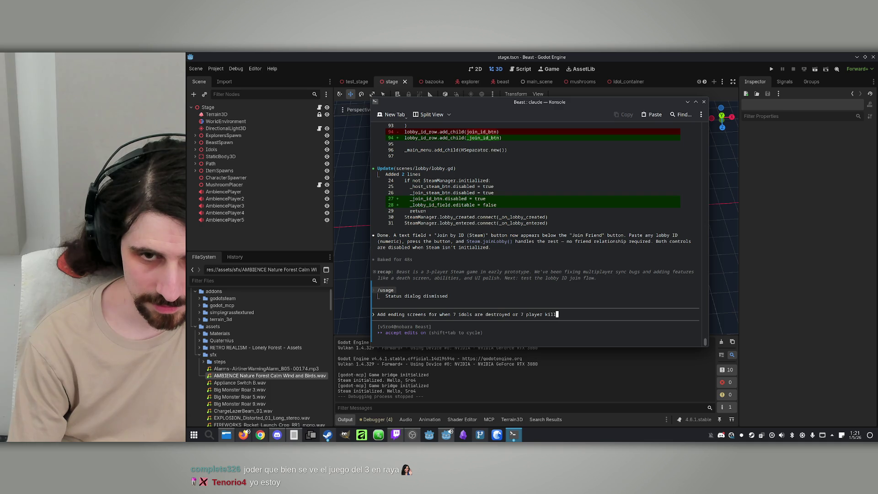
{"action": "type", "text": " S"}
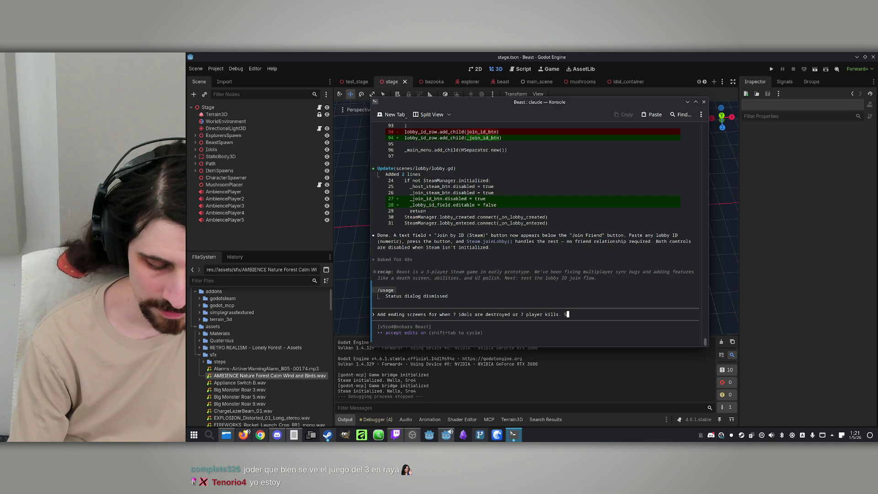
{"action": "type", "text": "how \"you win\" to the winner"}
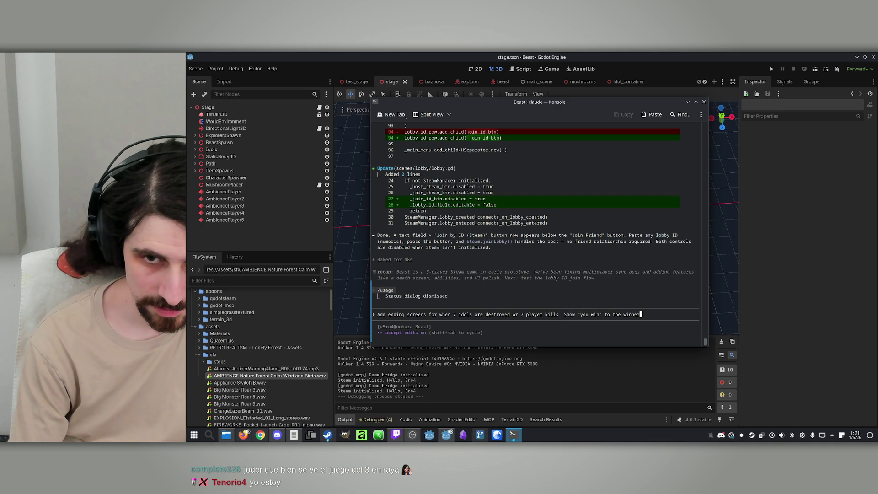
{"action": "type", "text": "/s and \""}
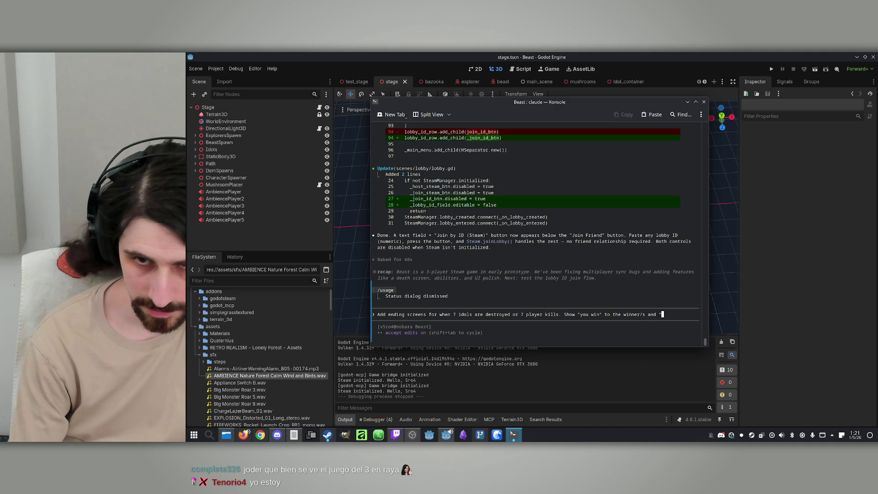
{"action": "type", "text": "you lose\" to the looser/s, with a bu"}
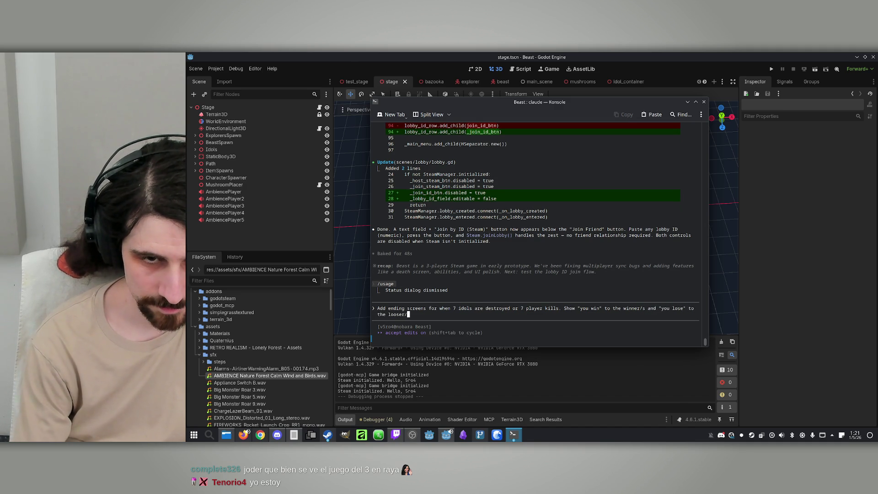
{"action": "type", "text": "tton for the host "}
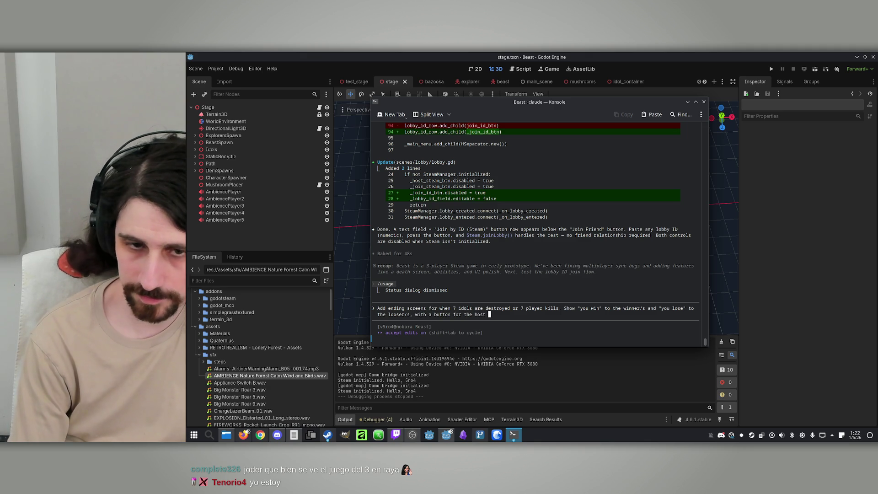
{"action": "type", "text": "to"}
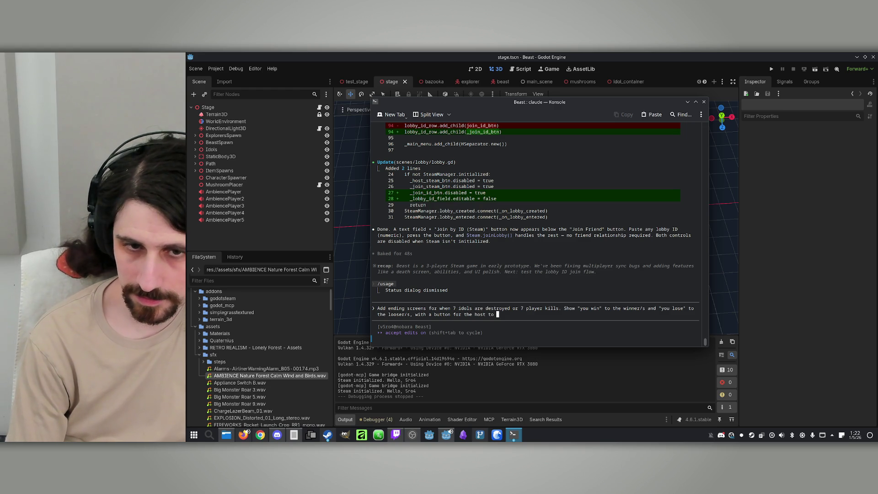
{"action": "type", "text": "go back to th"}
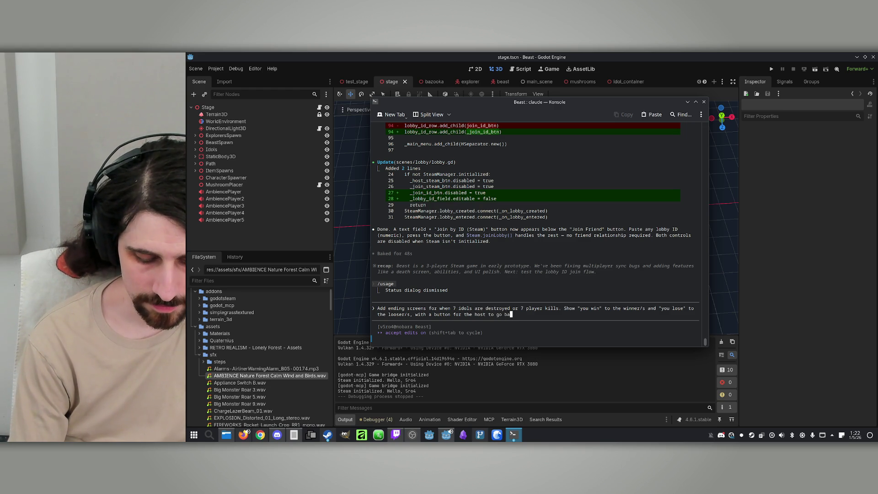
{"action": "type", "text": "e lo"}
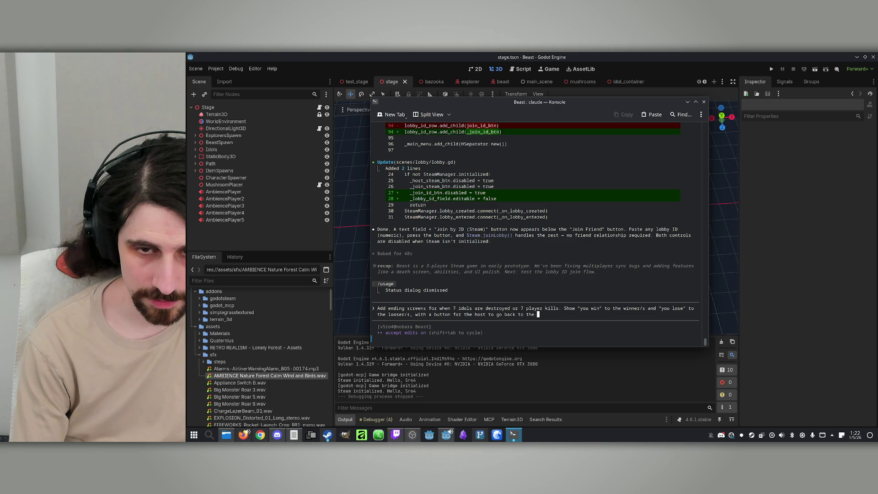
{"action": "type", "text": "bby"}
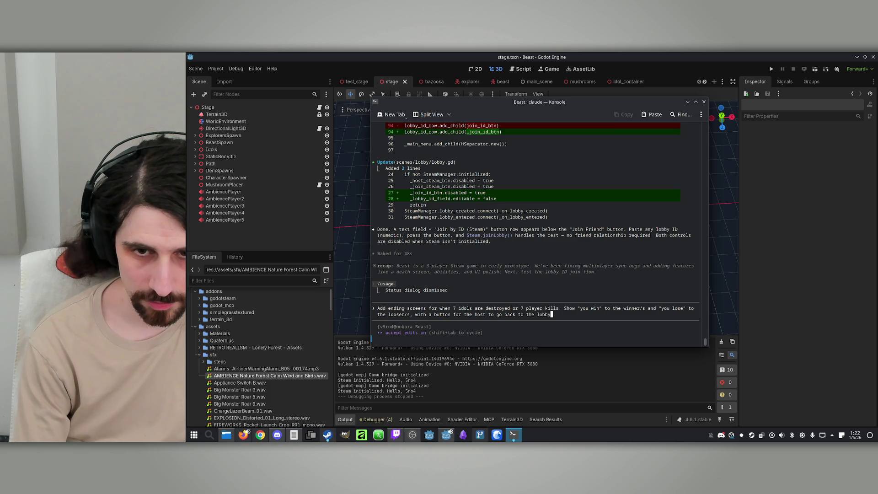
{"action": "type", "text": ", so players can ch"}
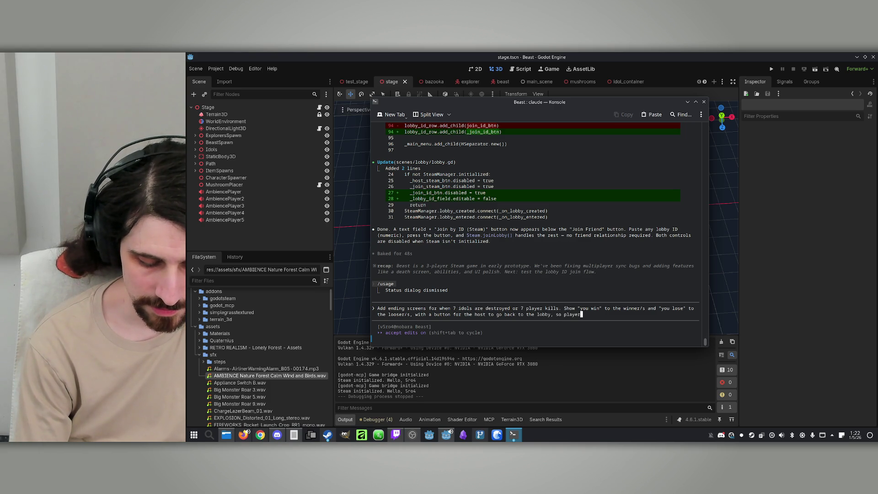
{"action": "type", "text": "ange role"}
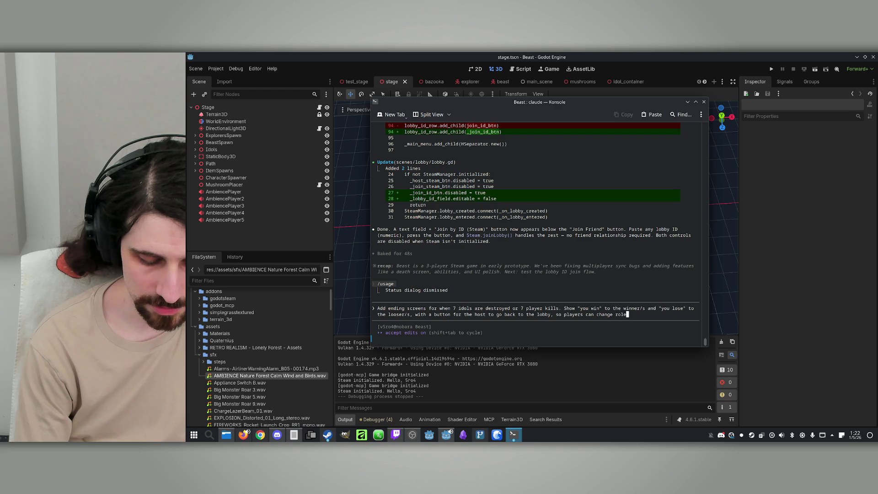
{"action": "type", "text": "s and play again."}
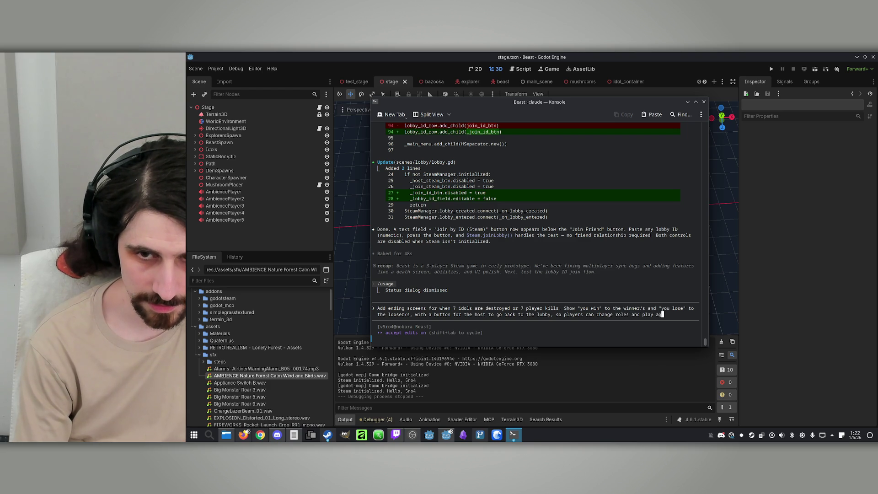
{"action": "key", "text": "Return"}
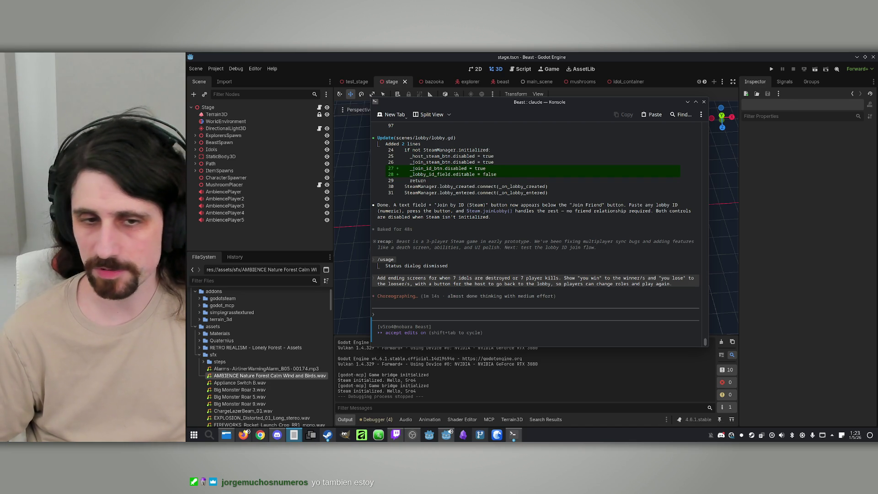
Decline the game-manager Bash command and allow creating the end_screen folder
{"action": "left_click", "coordinate": [565, 105]}
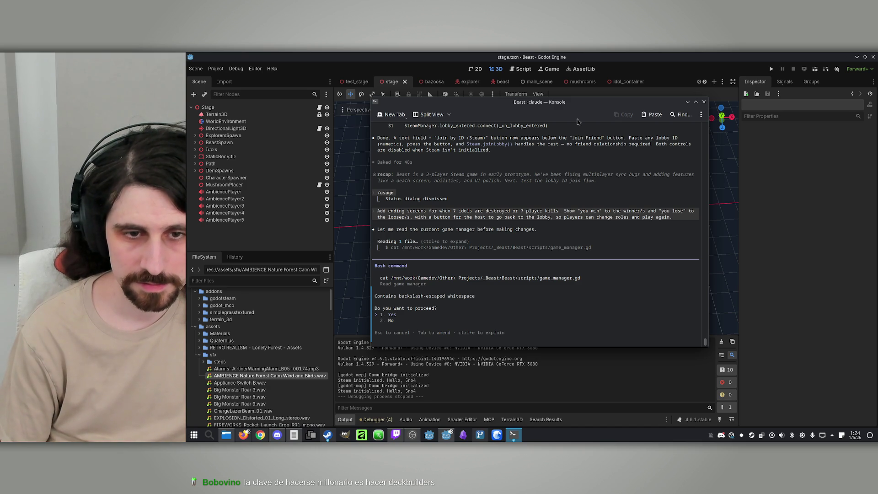
{"action": "key", "text": "Down"}
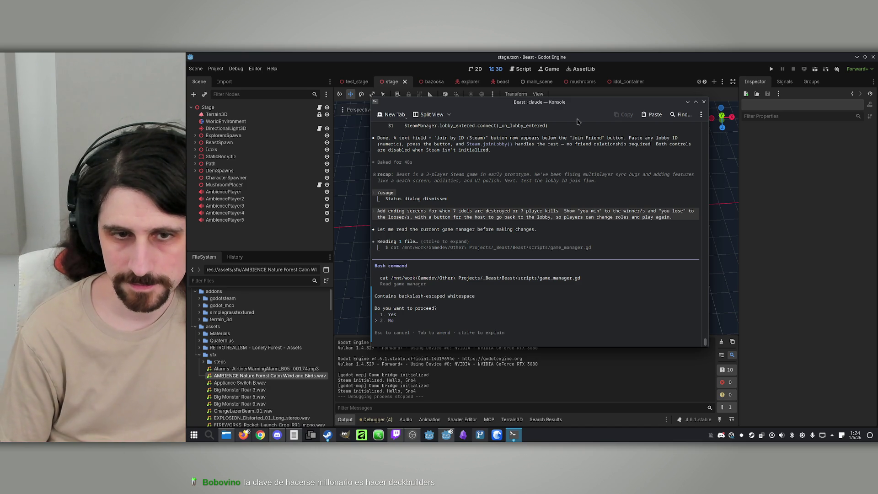
{"action": "key", "text": "Return"}
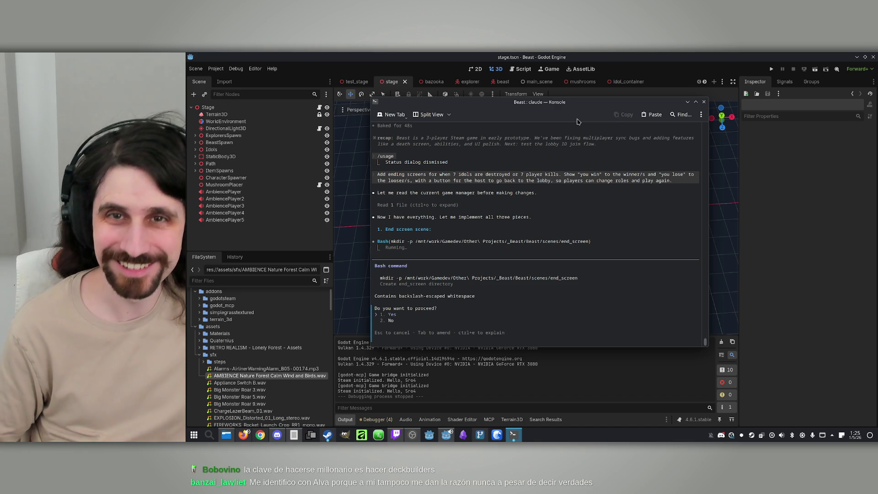
{"action": "key", "text": "Return"}
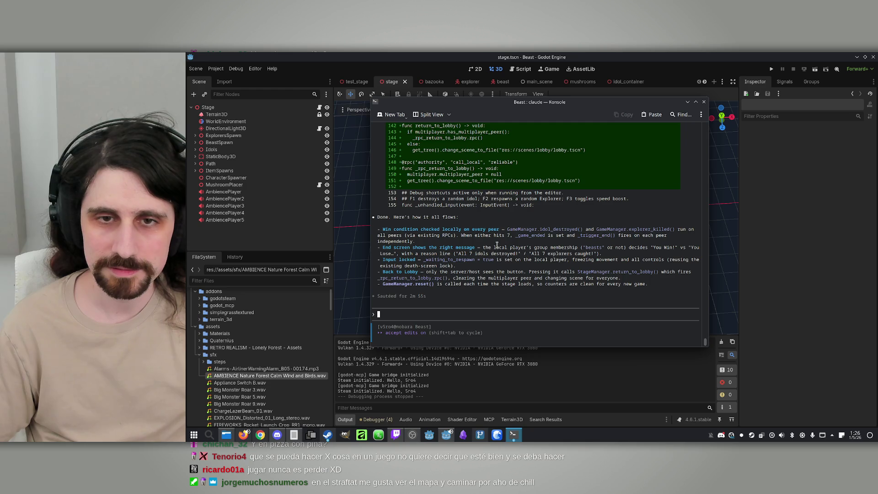
Export the Windows Desktop build, overwriting the existing Beast.exe
{"action": "left_click", "coordinate": [588, 55]}
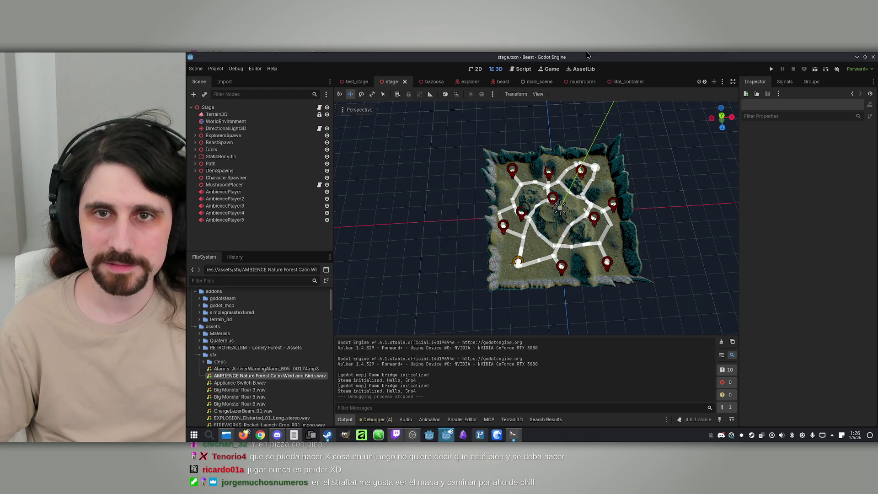
{"action": "left_click", "coordinate": [216, 69]}
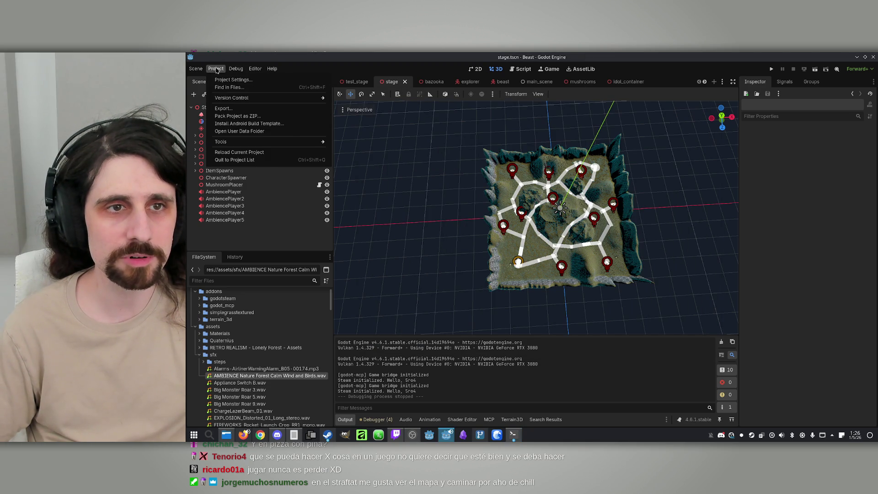
{"action": "left_click", "coordinate": [235, 109]}
{"action": "left_click", "coordinate": [423, 199]}
{"action": "left_click", "coordinate": [494, 322]}
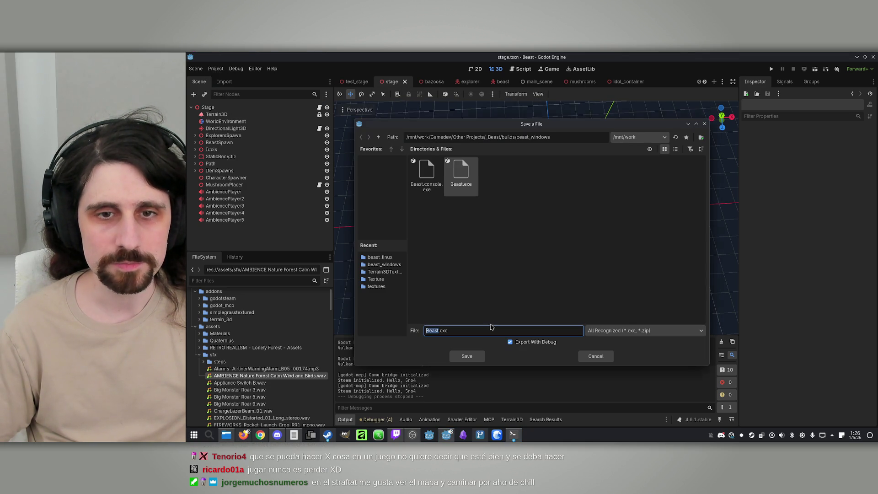
{"action": "left_click", "coordinate": [461, 171]}
{"action": "left_click", "coordinate": [466, 356]}
{"action": "left_click", "coordinate": [493, 256]}
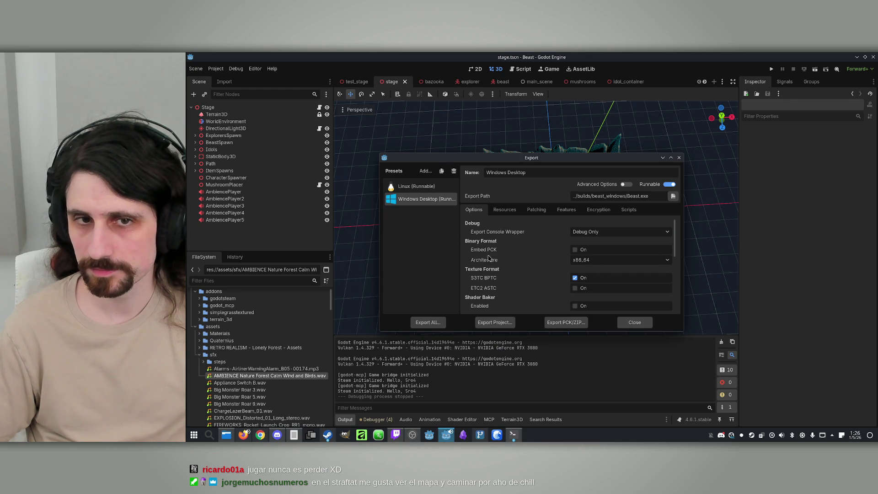
Export the Linux build, overwriting the existing Beast.x86_64
{"action": "left_click", "coordinate": [415, 186]}
{"action": "left_click", "coordinate": [494, 323]}
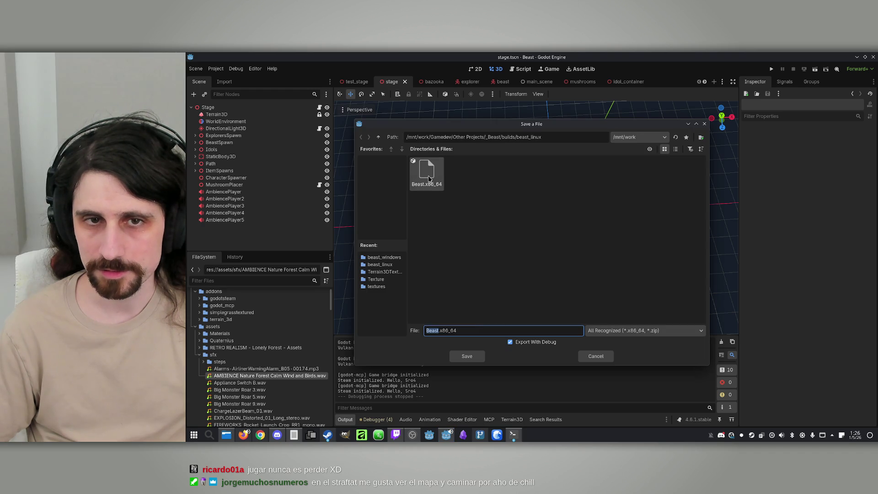
{"action": "left_click", "coordinate": [466, 356]}
{"action": "left_click", "coordinate": [495, 257]}
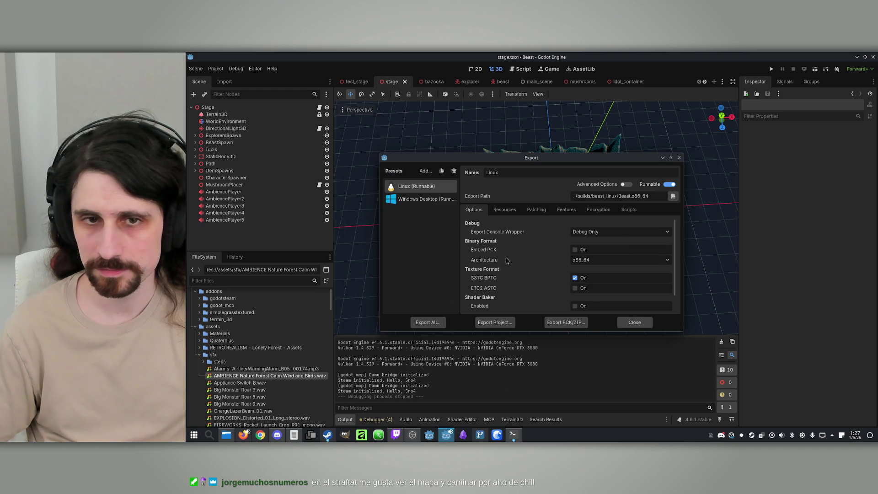
{"action": "left_click", "coordinate": [226, 435]}
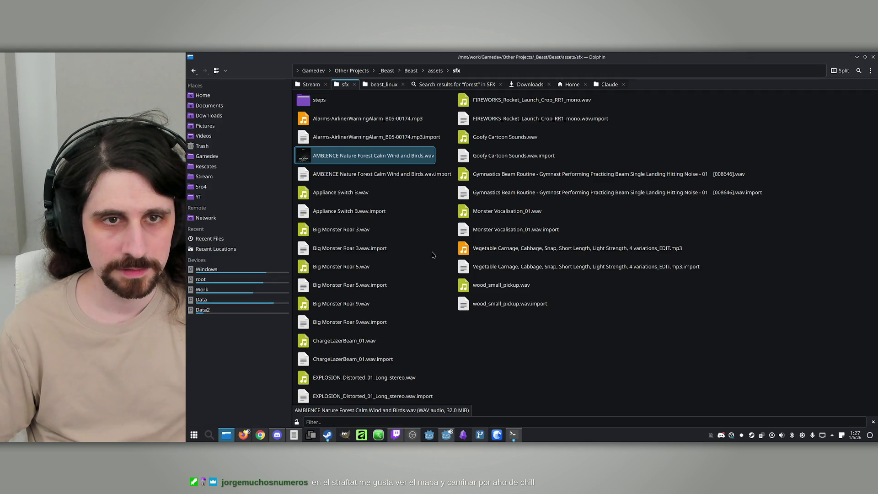
Delete the two old build zip archives from the builds folder
{"action": "left_click", "coordinate": [364, 85]}
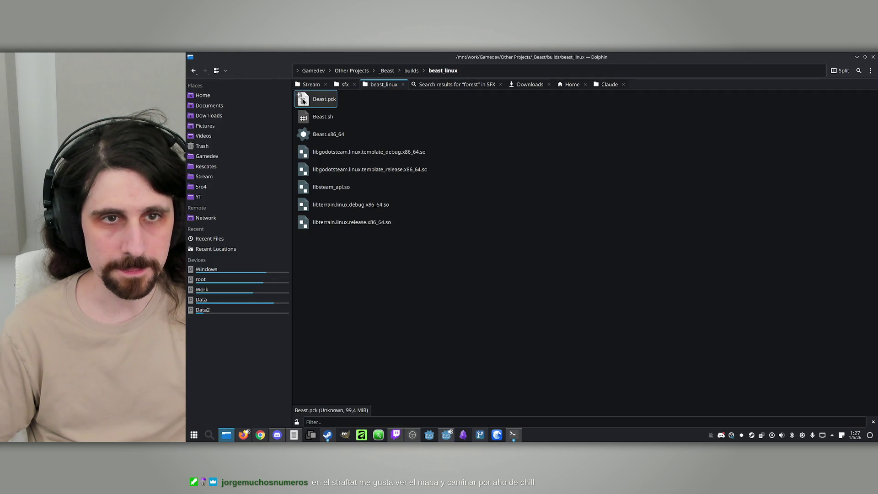
{"action": "left_click", "coordinate": [193, 70]}
{"action": "left_click_drag", "start_coordinate": [348, 176], "coordinate": [299, 130]}
{"action": "key", "text": "Delete"}
Compress the beast_linux and beast_windows folders into zip archives
{"action": "right_click", "coordinate": [309, 101]}
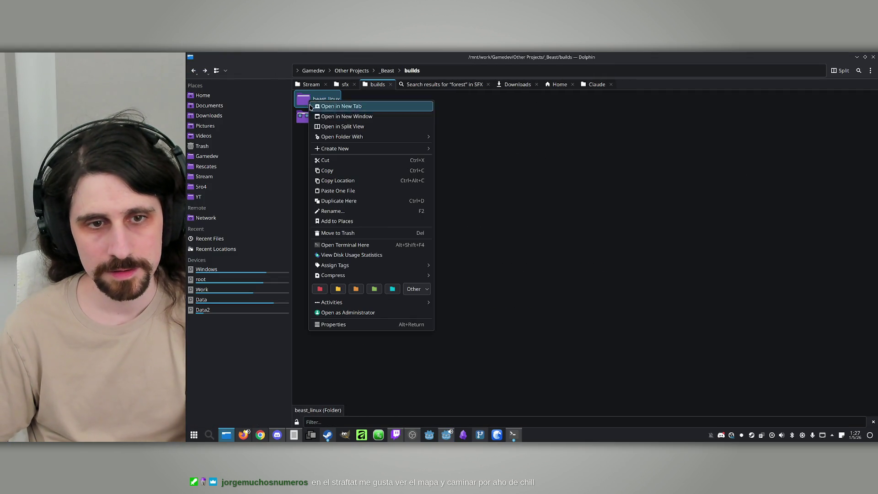
{"action": "mouse_move", "coordinate": [399, 276]}
{"action": "left_click", "coordinate": [462, 286]}
{"action": "left_click", "coordinate": [315, 118]}
{"action": "right_click", "coordinate": [309, 118]}
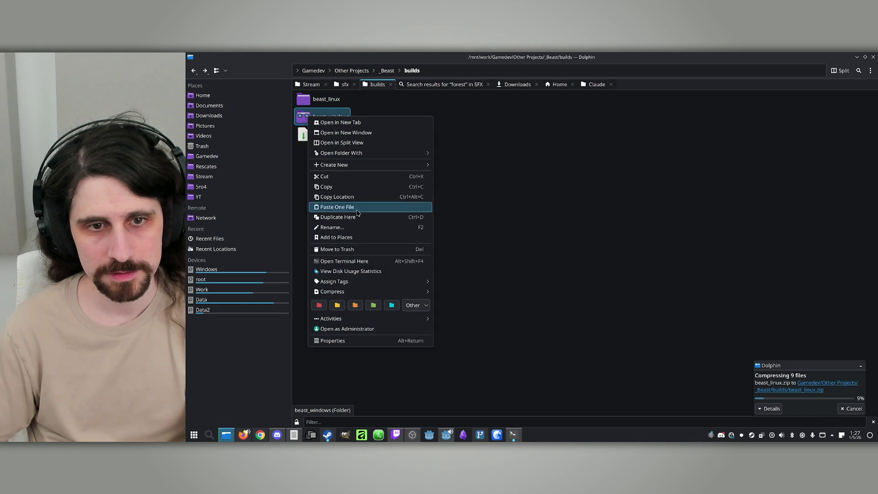
{"action": "mouse_move", "coordinate": [378, 293]}
{"action": "left_click", "coordinate": [488, 300]}
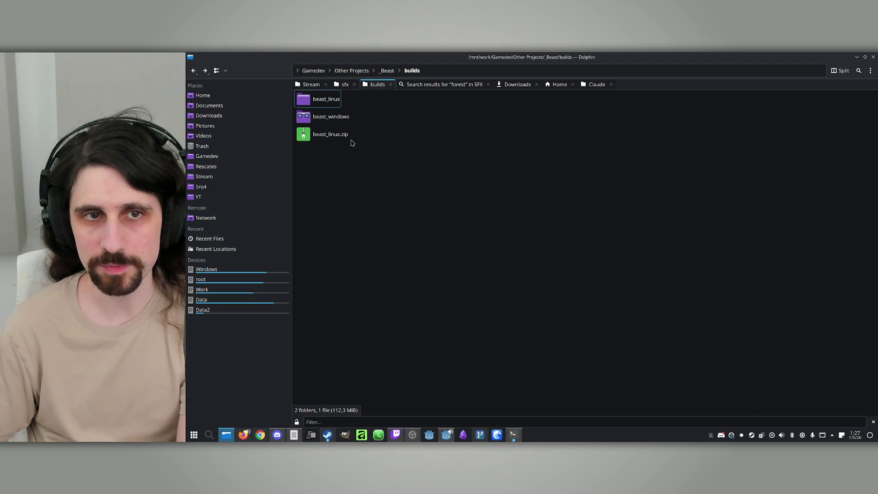
Re-compress beast_linux and beast_windows into zips, then delete both archives
{"action": "double_click", "coordinate": [324, 116]}
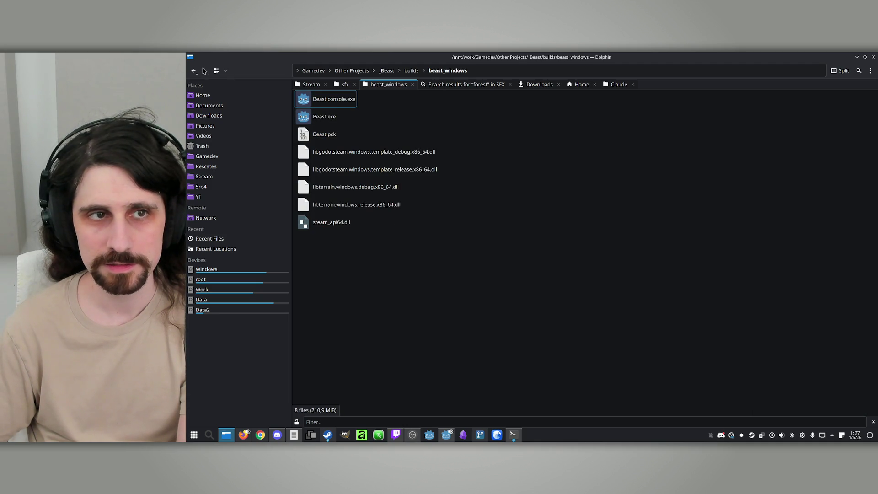
{"action": "left_click", "coordinate": [192, 72]}
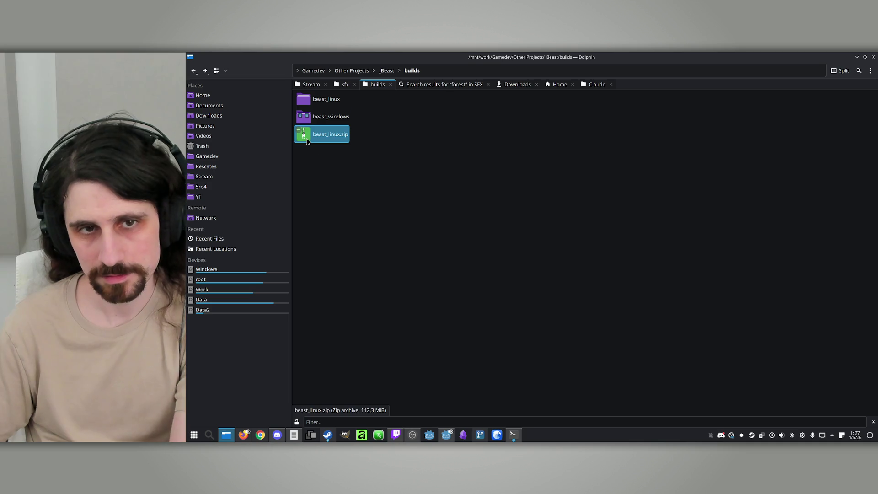
{"action": "right_click", "coordinate": [308, 103]}
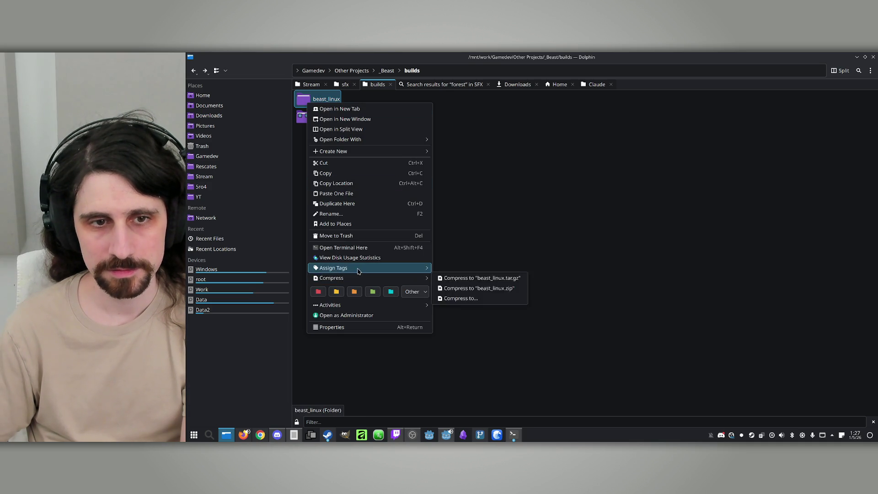
{"action": "mouse_move", "coordinate": [361, 282]}
{"action": "left_click", "coordinate": [466, 287]}
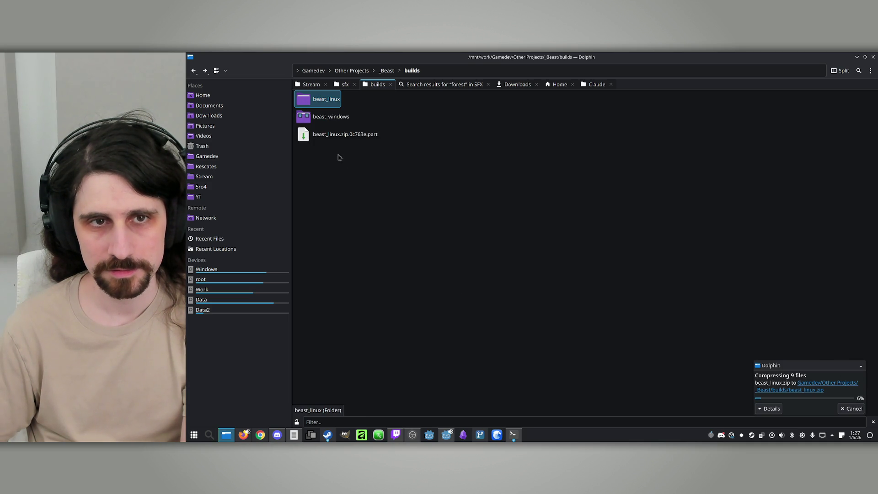
{"action": "left_click", "coordinate": [315, 118]}
{"action": "right_click", "coordinate": [315, 118]}
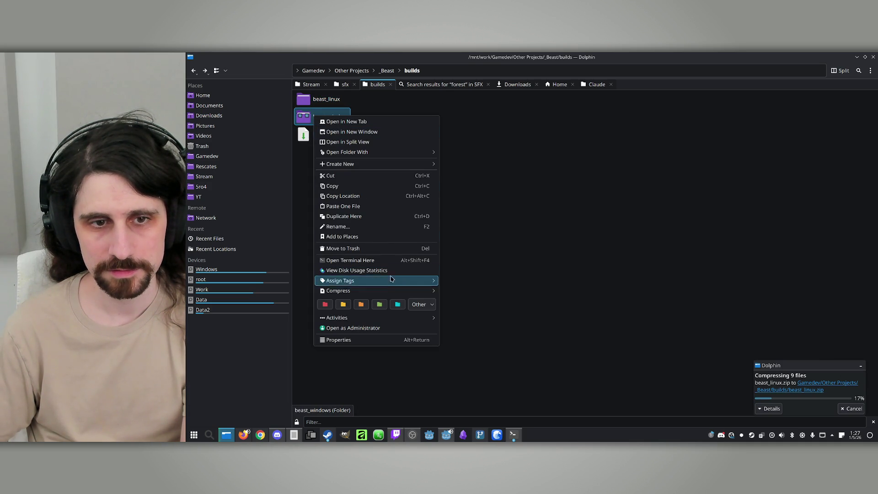
{"action": "mouse_move", "coordinate": [390, 289]}
{"action": "left_click", "coordinate": [487, 301]}
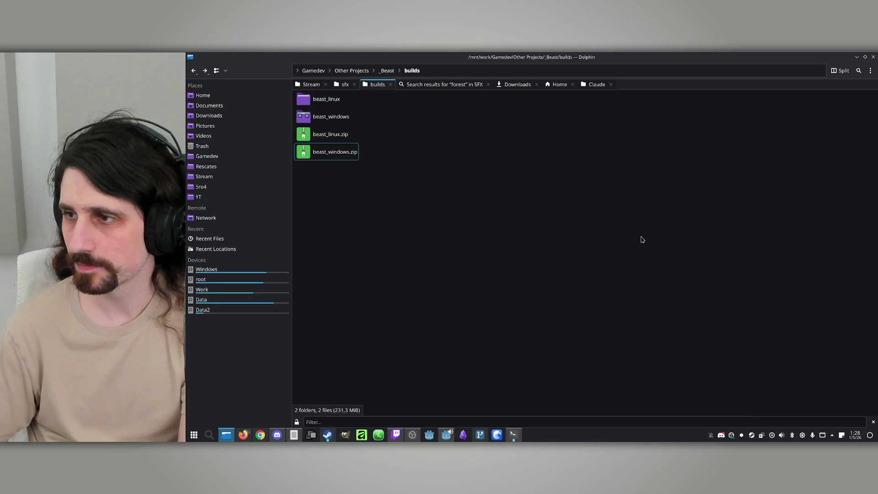
{"action": "left_click_drag", "start_coordinate": [372, 224], "coordinate": [320, 127]}
{"action": "key", "text": "Delete"}
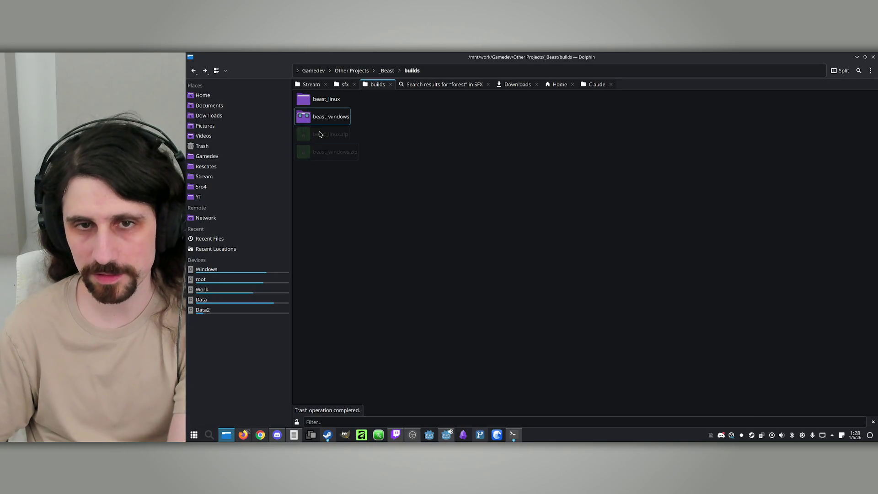
Launch Beast.x86_64 from the beast_linux folder
{"action": "double_click", "coordinate": [321, 102]}
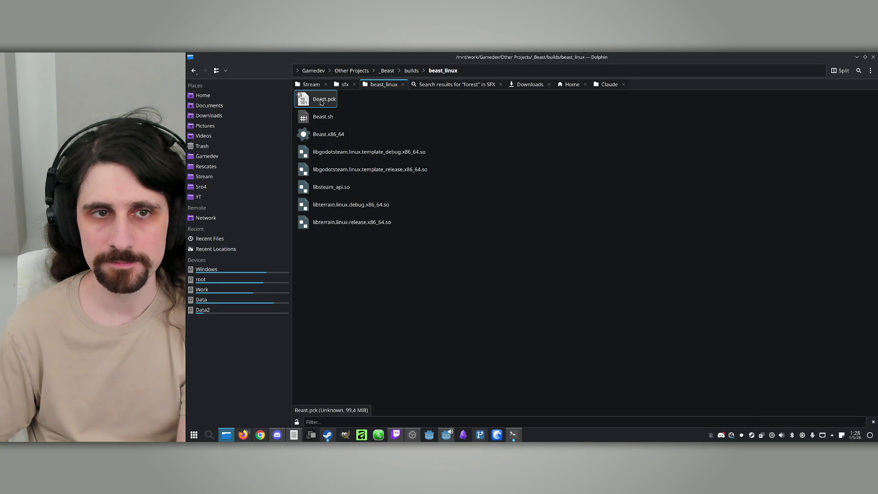
{"action": "double_click", "coordinate": [308, 138]}
{"action": "left_click", "coordinate": [540, 270]}
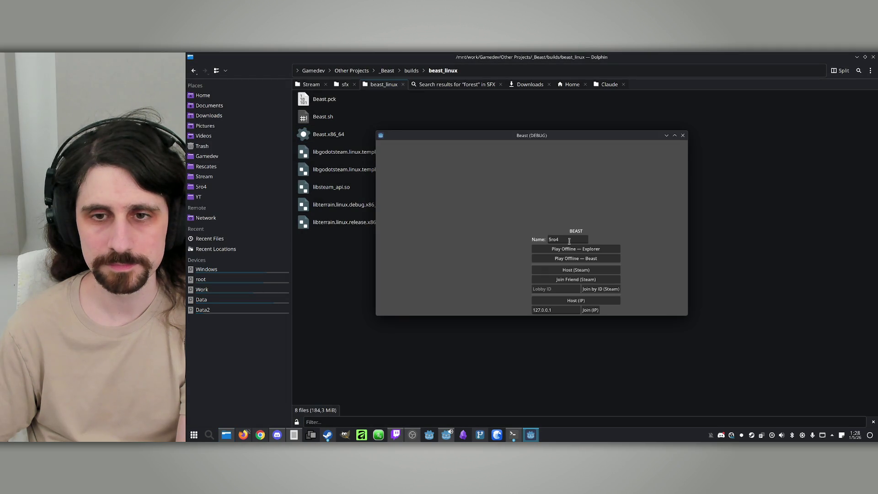
Host a Steam lobby from the Linux build's main menu, joining as Explorer
{"action": "left_click", "coordinate": [675, 135]}
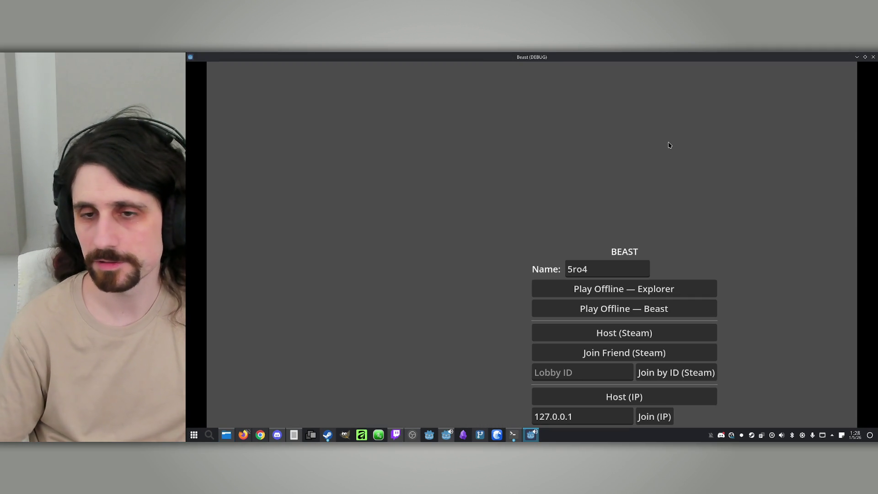
{"action": "key", "text": "alt+Tab"}
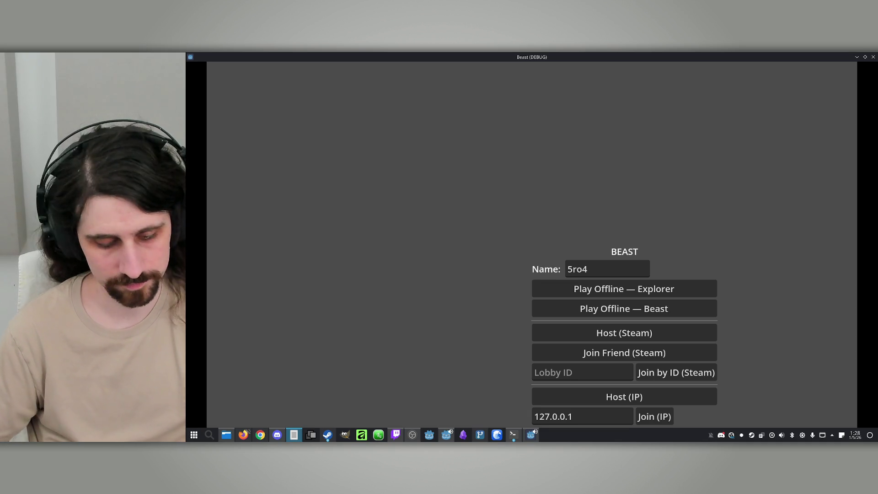
{"action": "left_click", "coordinate": [684, 208]}
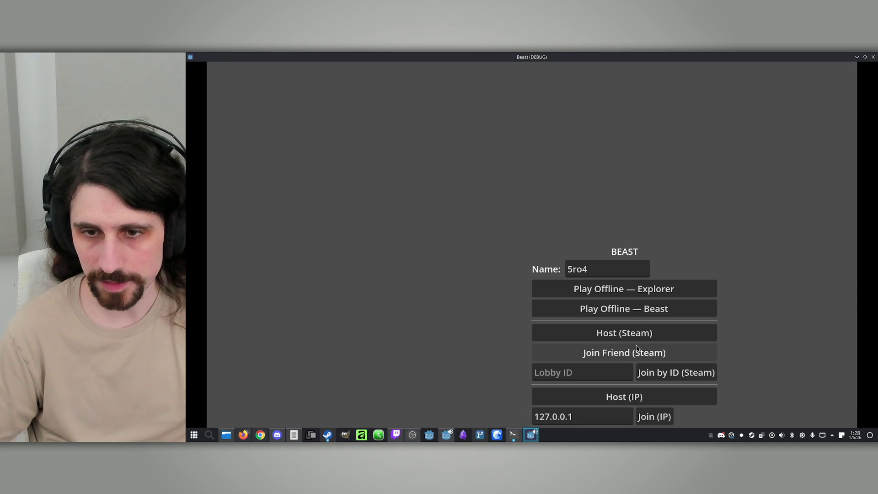
{"action": "left_click", "coordinate": [599, 373]}
{"action": "left_click", "coordinate": [609, 337]}
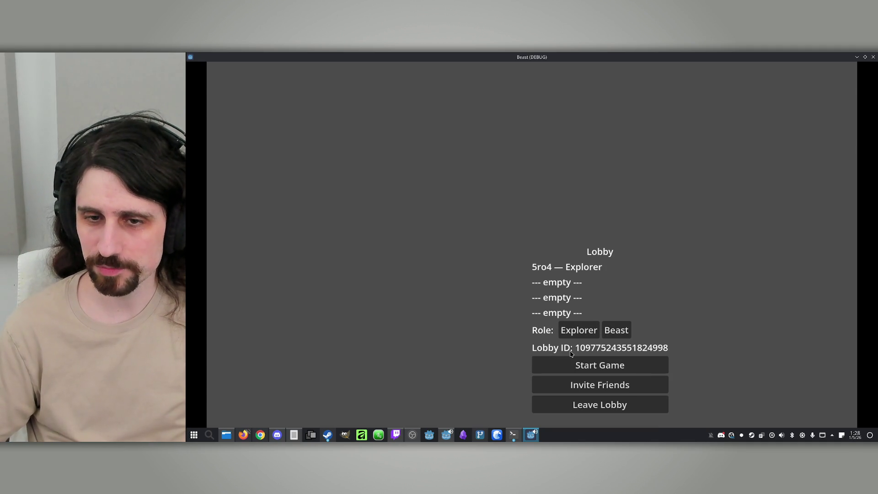
{"action": "key", "text": "alt+Tab"}
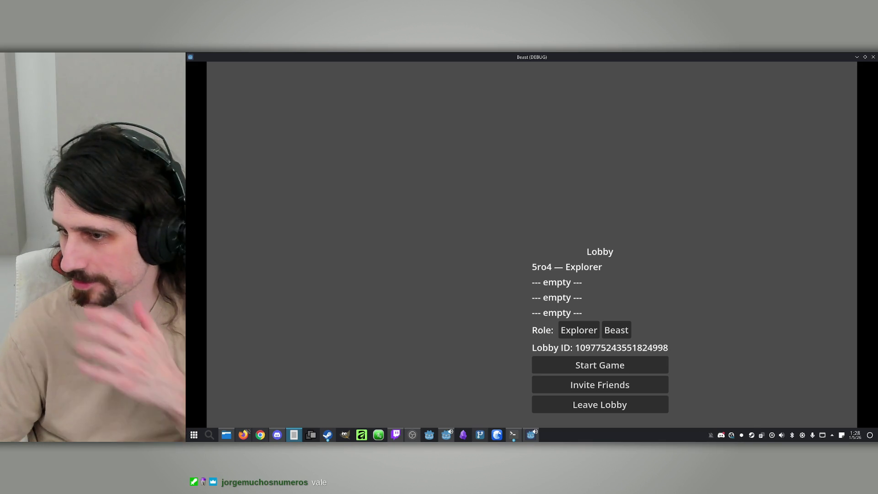
Wait in the lobby while a Beast player and another Explorer join
{"action": "key", "text": "alt+Tab"}
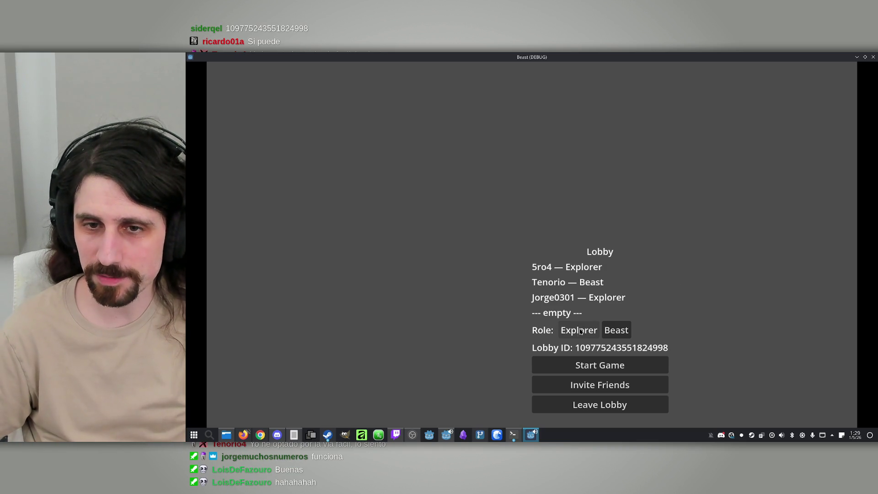
Start the match and roam the forest, checking the map and collecting a first mushroom
{"action": "left_click", "coordinate": [624, 369]}
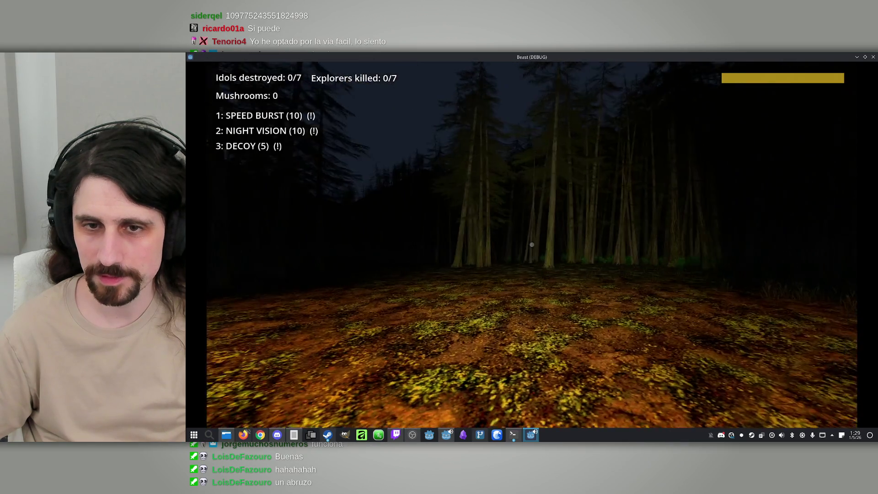
{"action": "left_click", "coordinate": [532, 245]}
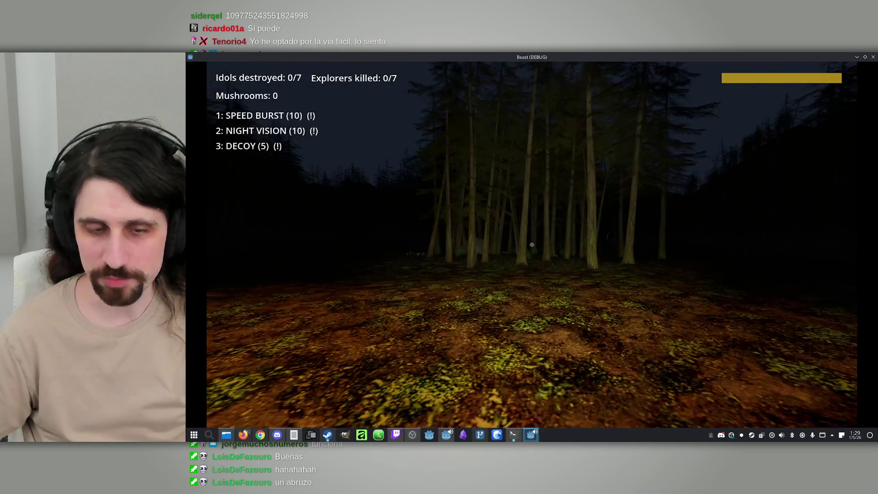
{"action": "key", "text": "w"}
{"action": "key", "text": "s"}
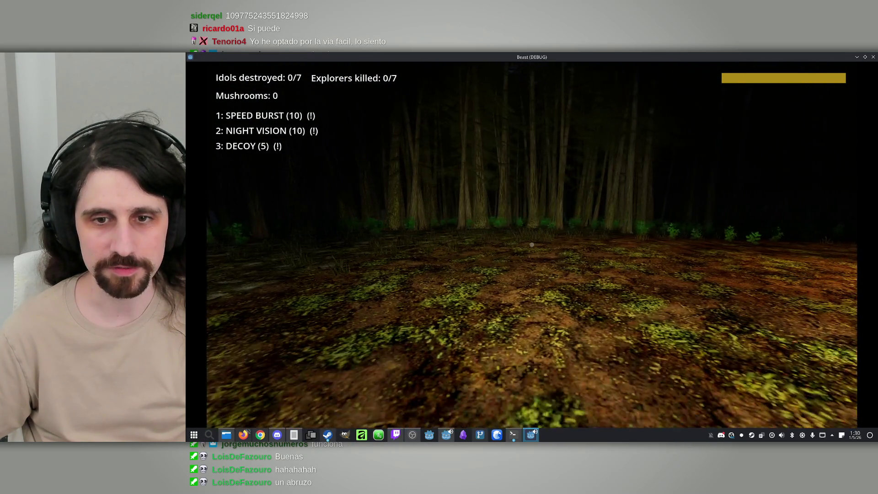
{"action": "key", "text": "w"}
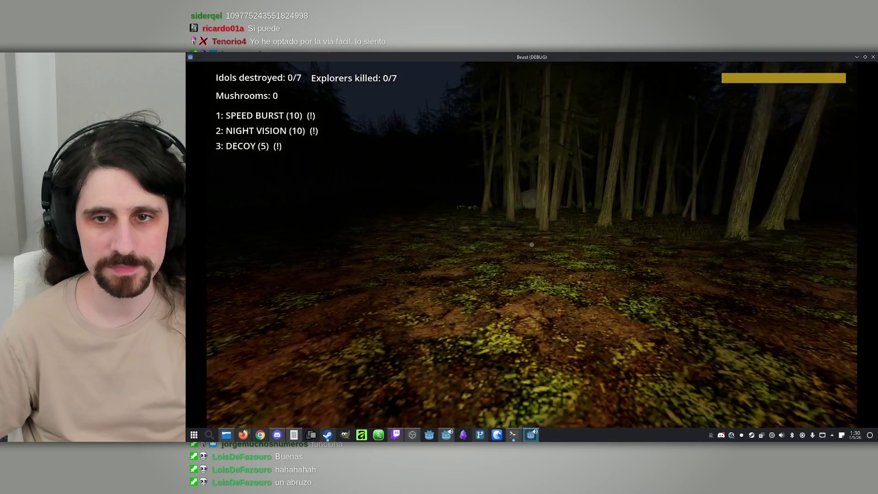
{"action": "key", "text": "w"}
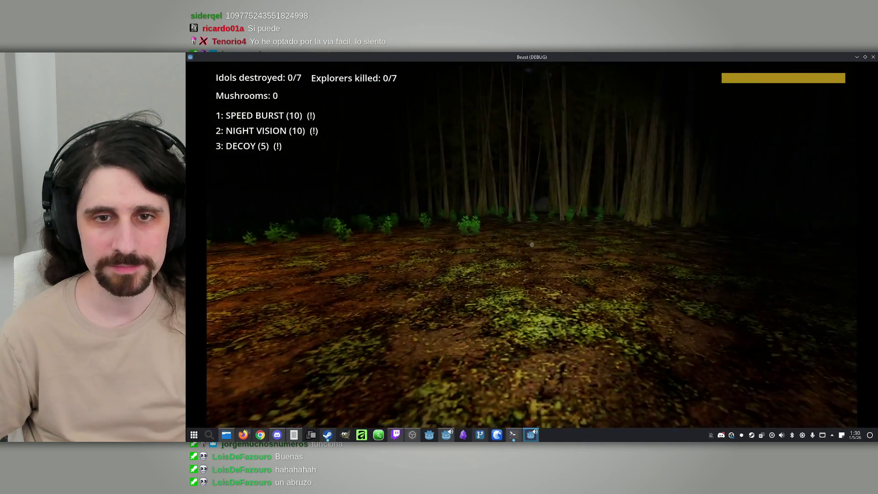
{"action": "key", "text": "w"}
{"action": "key", "text": "w"}
{"action": "key", "text": "w"}
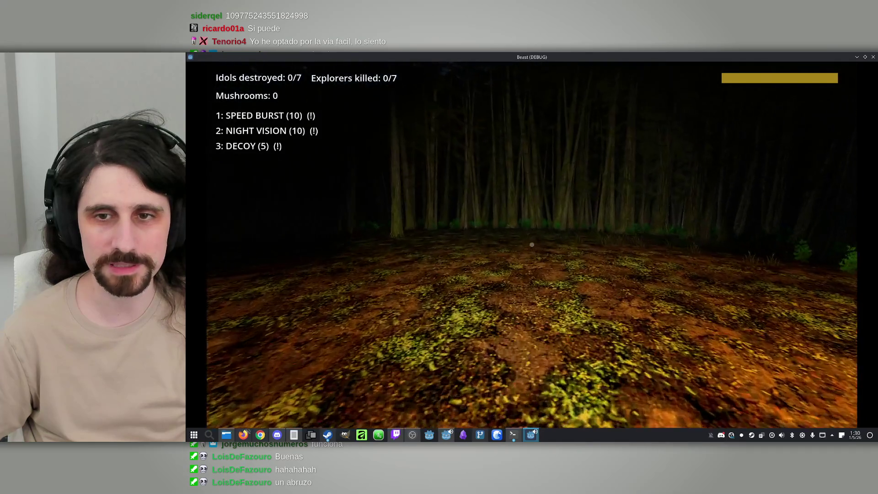
{"action": "key", "text": "m"}
{"action": "key", "text": "m"}
{"action": "key", "text": "w"}
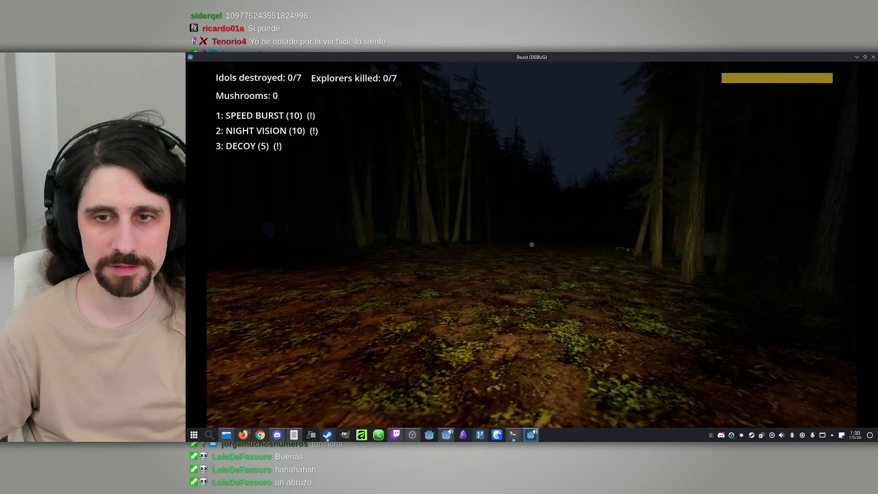
{"action": "key", "text": "w"}
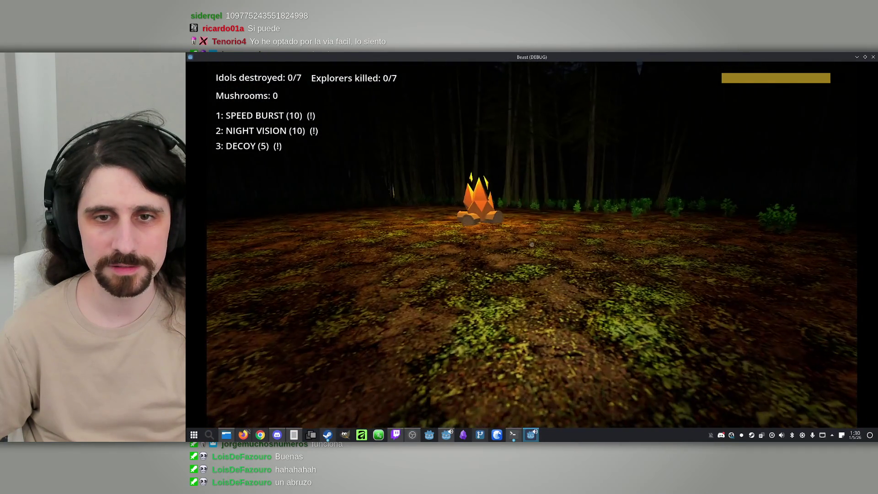
{"action": "key", "text": "w"}
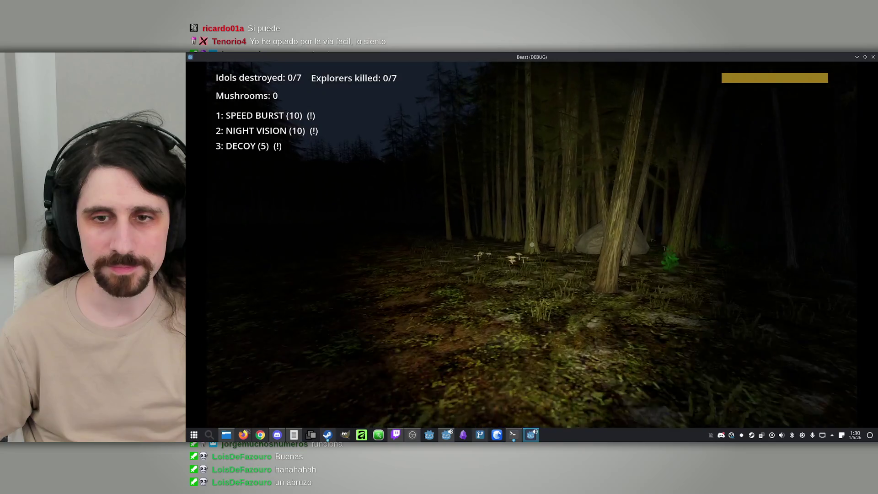
{"action": "key", "text": "w"}
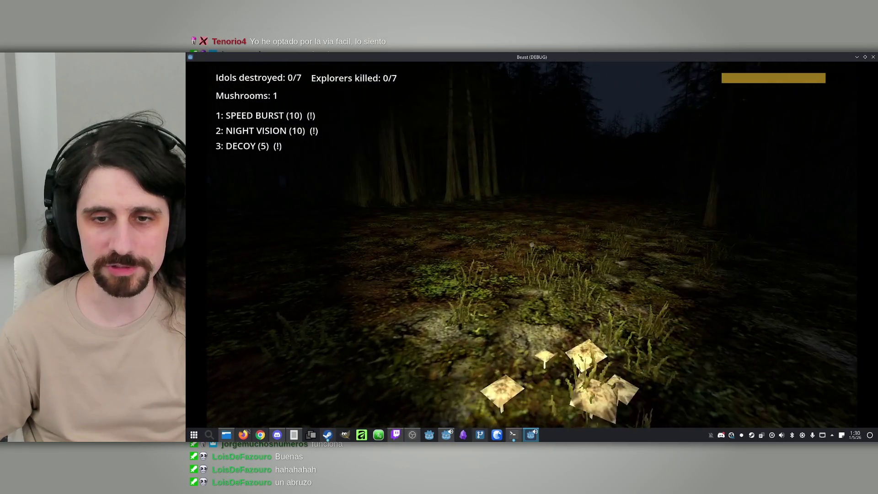
Keep exploring until 9 mushrooms are collected and the first idol is destroyed (1/7)
{"action": "key", "text": "w"}
{"action": "key", "text": "w"}
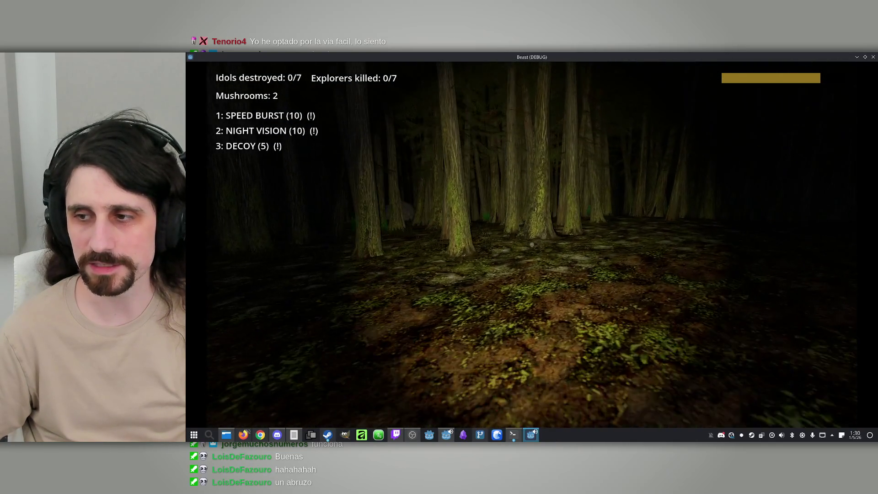
{"action": "key", "text": "w"}
{"action": "key", "text": "w"}
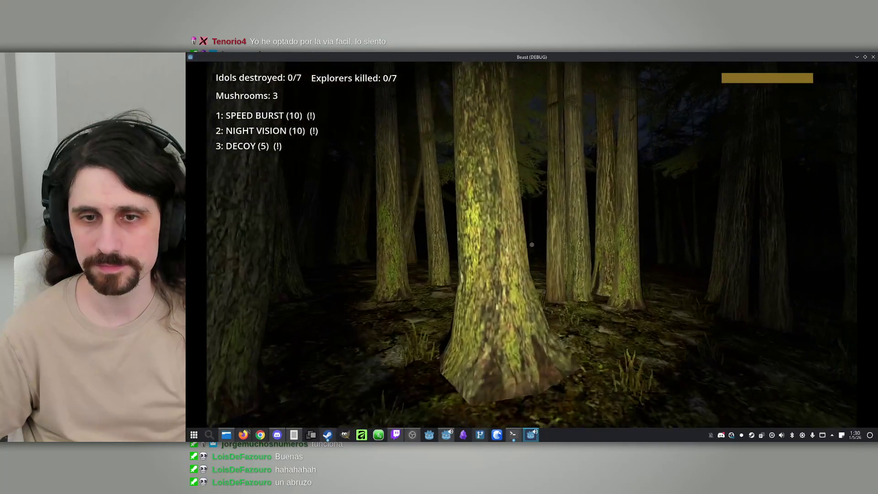
{"action": "key", "text": "w"}
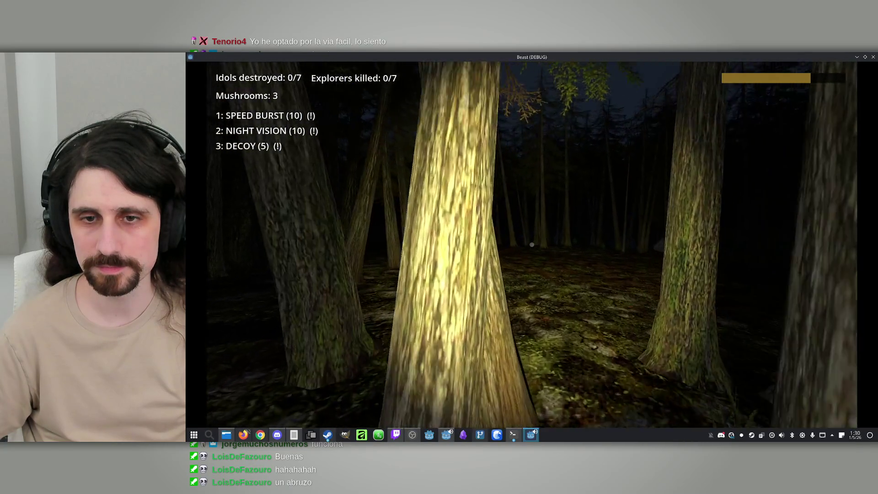
{"action": "key", "text": "w"}
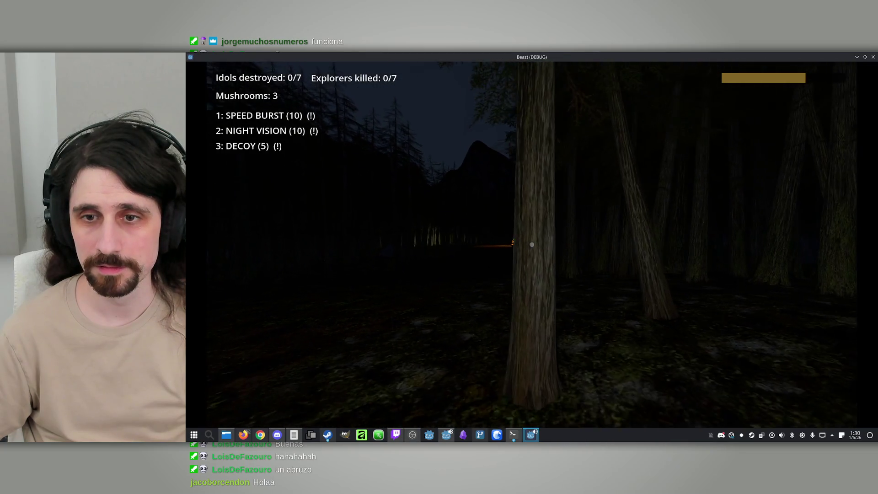
{"action": "key", "text": "w"}
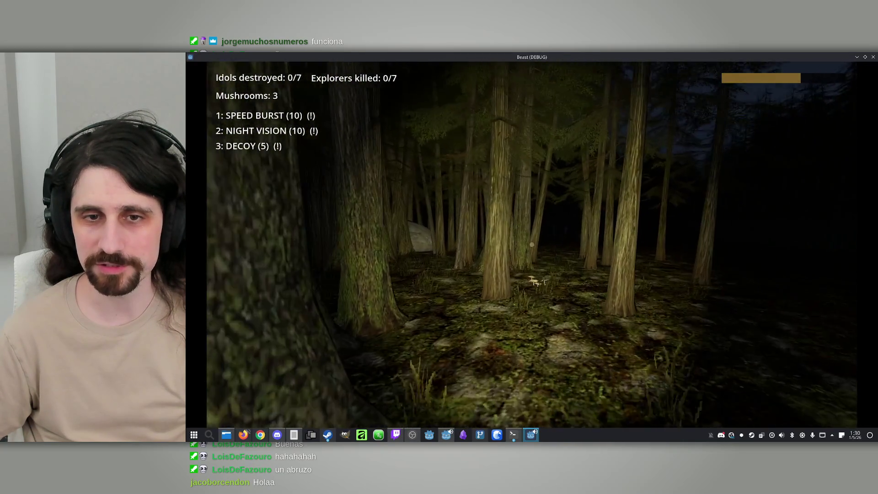
{"action": "key", "text": "m"}
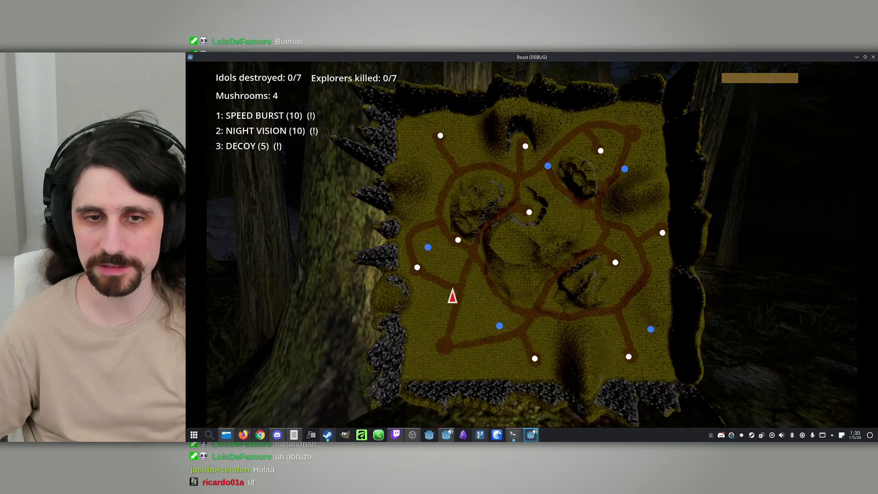
{"action": "key", "text": "w"}
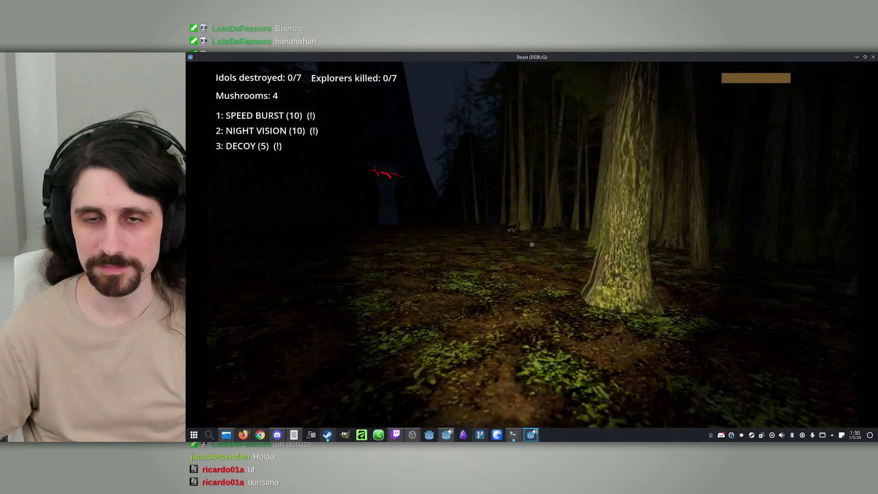
{"action": "key", "text": "w"}
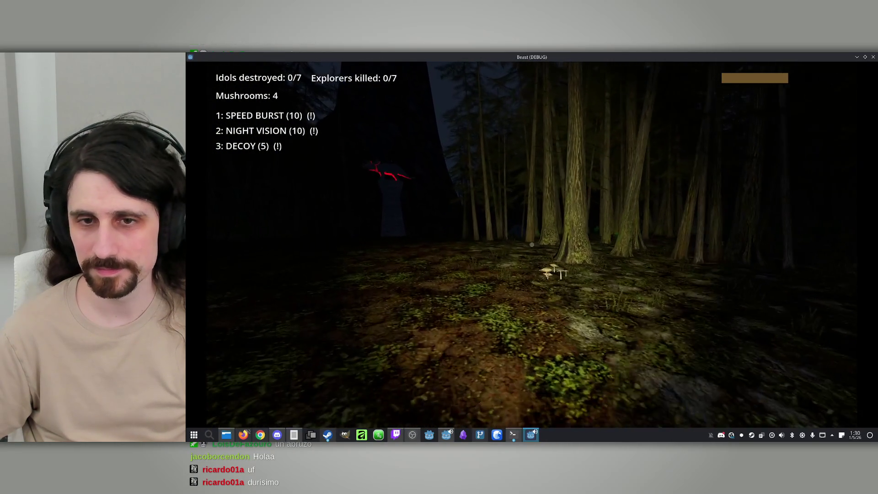
{"action": "key", "text": "w"}
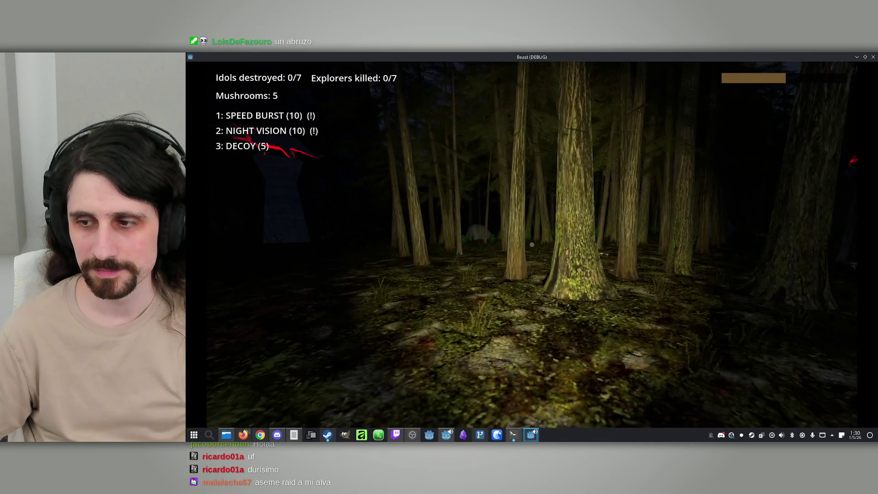
{"action": "key", "text": "m"}
{"action": "key", "text": "m"}
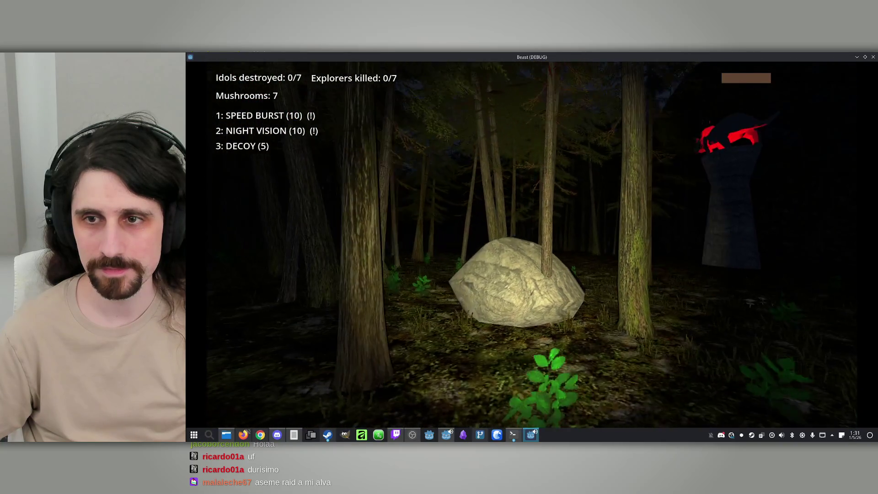
Collect more mushrooms near the red idol while checking the map
{"action": "key", "text": "w"}
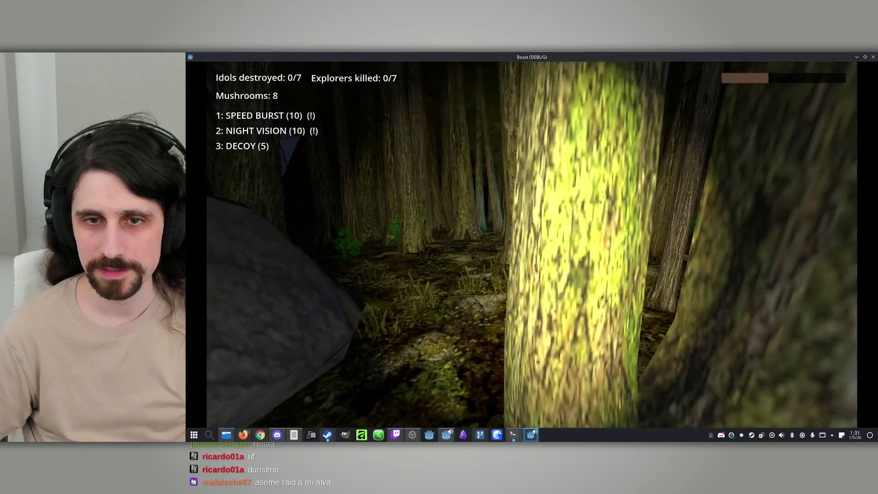
{"action": "key", "text": "w"}
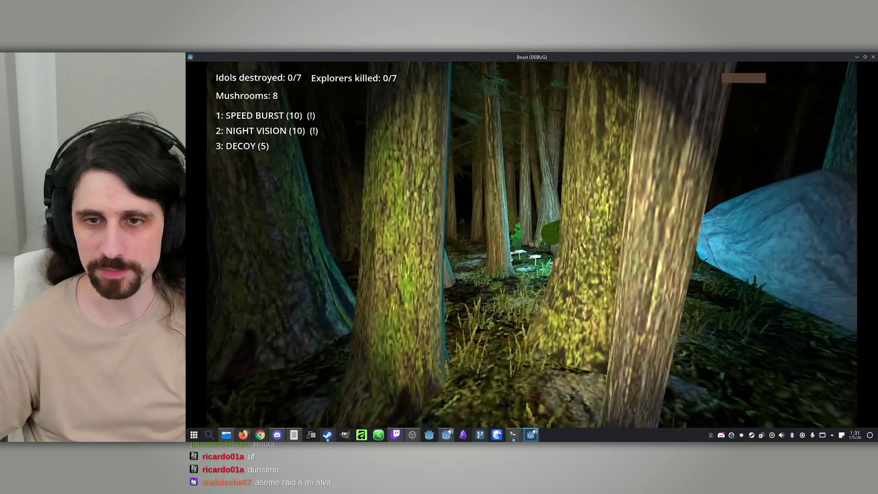
{"action": "key", "text": "w"}
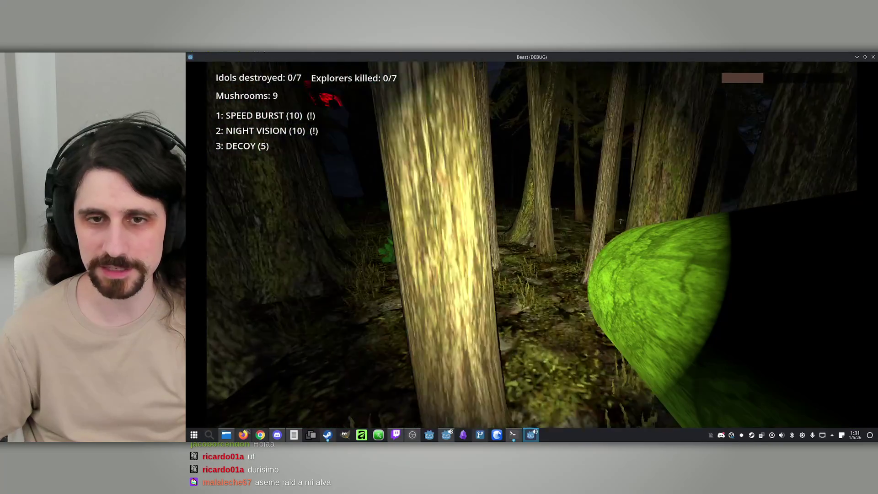
{"action": "key", "text": "w"}
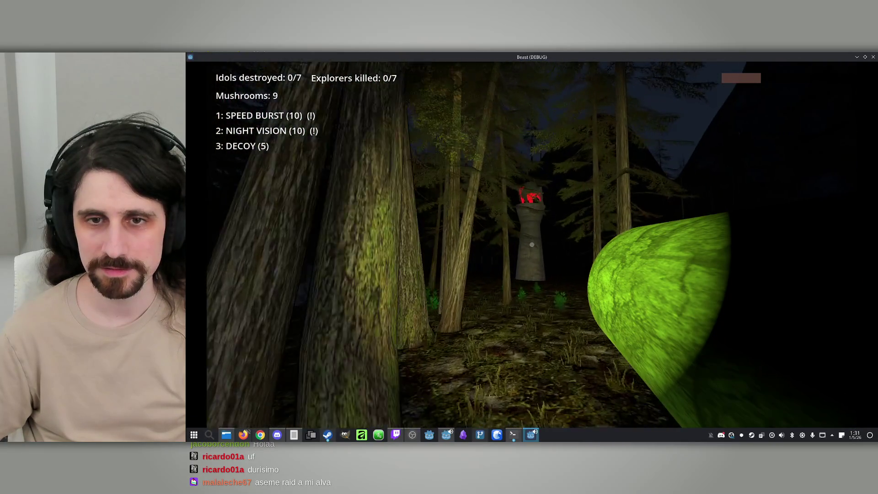
{"action": "key", "text": "w"}
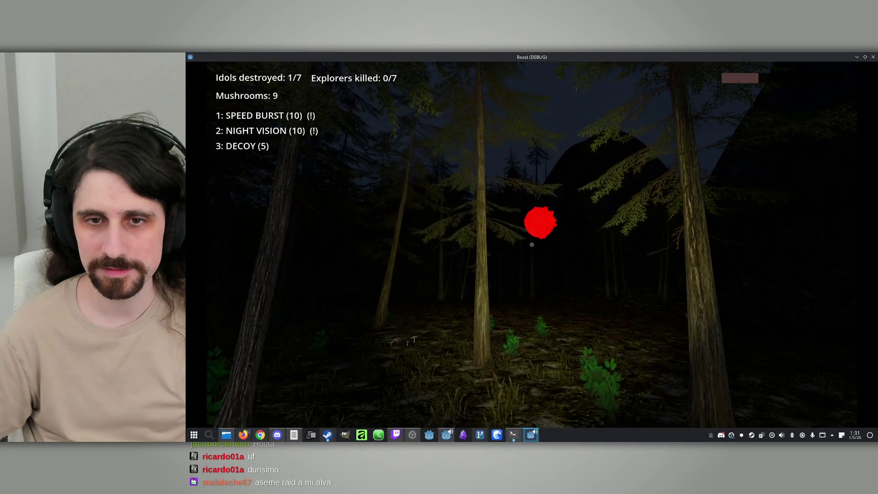
{"action": "key", "text": "w"}
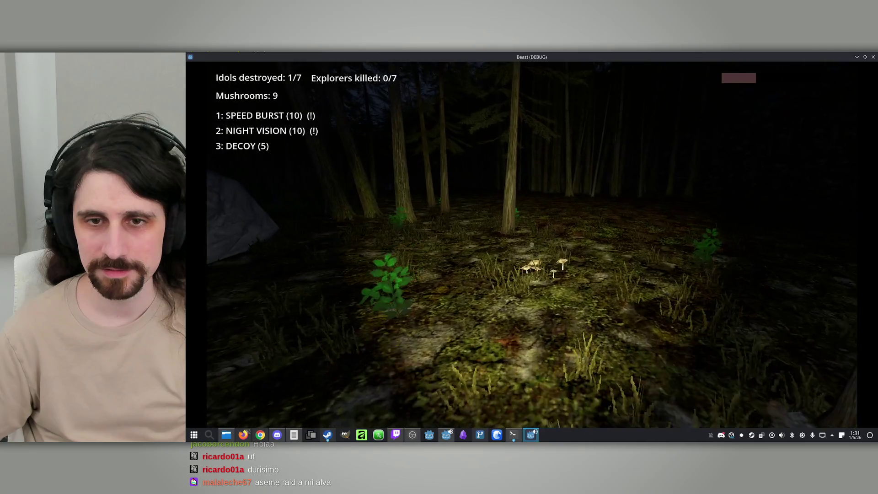
{"action": "key", "text": "w"}
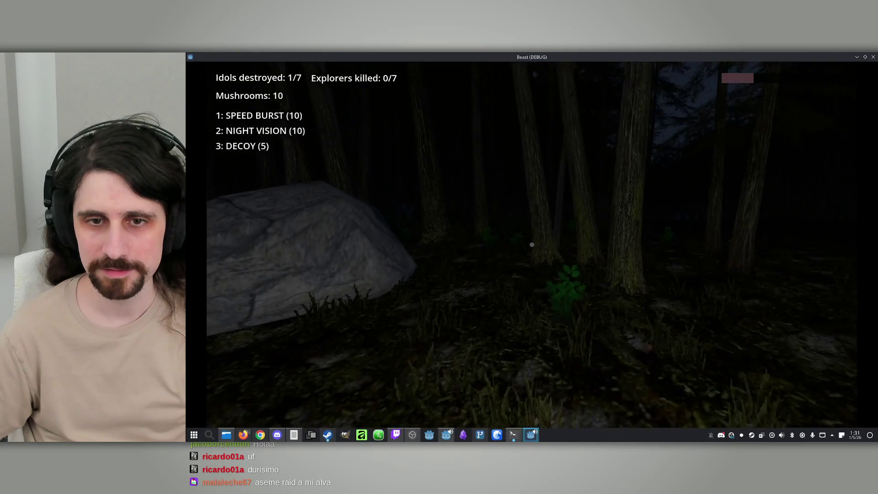
{"action": "key", "text": "m"}
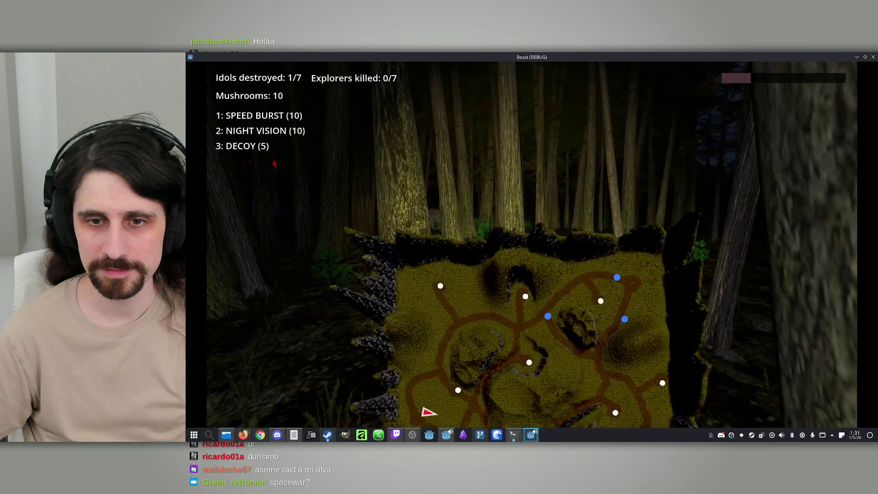
{"action": "key", "text": "m"}
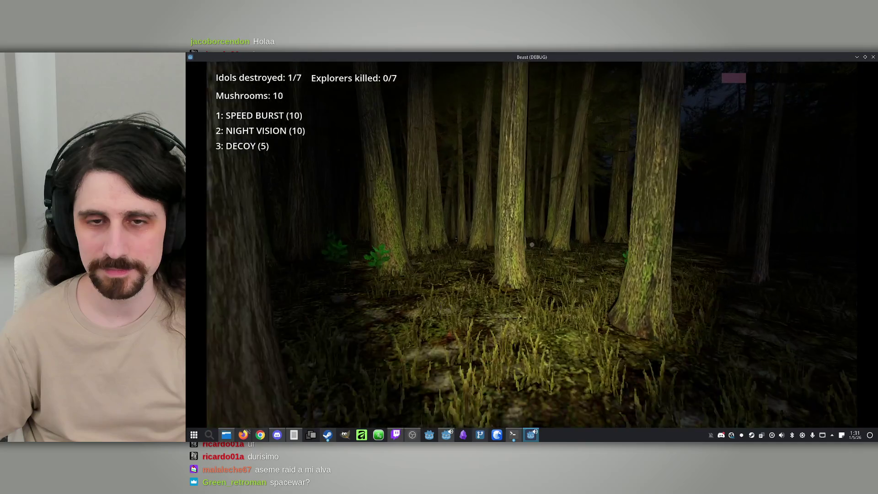
{"action": "key", "text": "m"}
{"action": "key", "text": "m"}
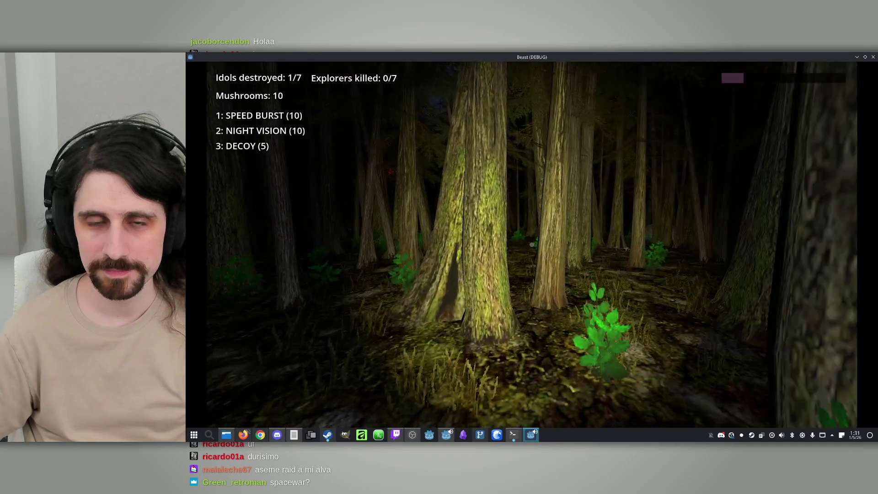
{"action": "key", "text": "w"}
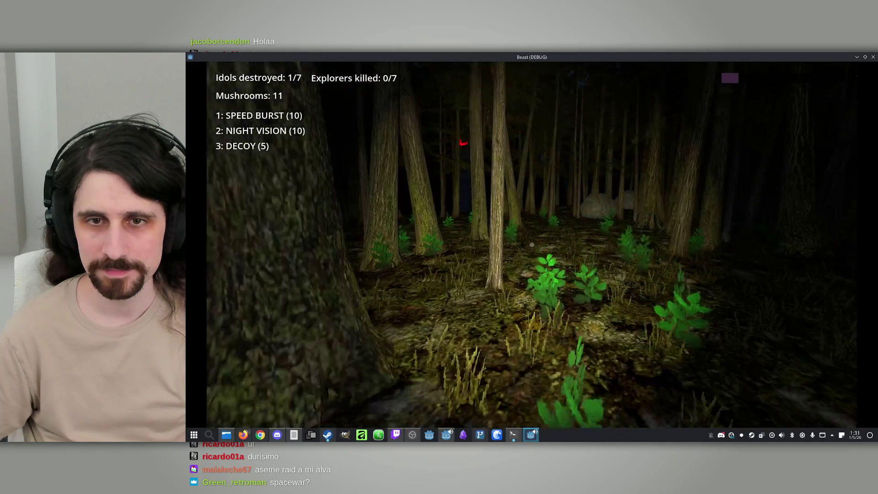
{"action": "key", "text": "m"}
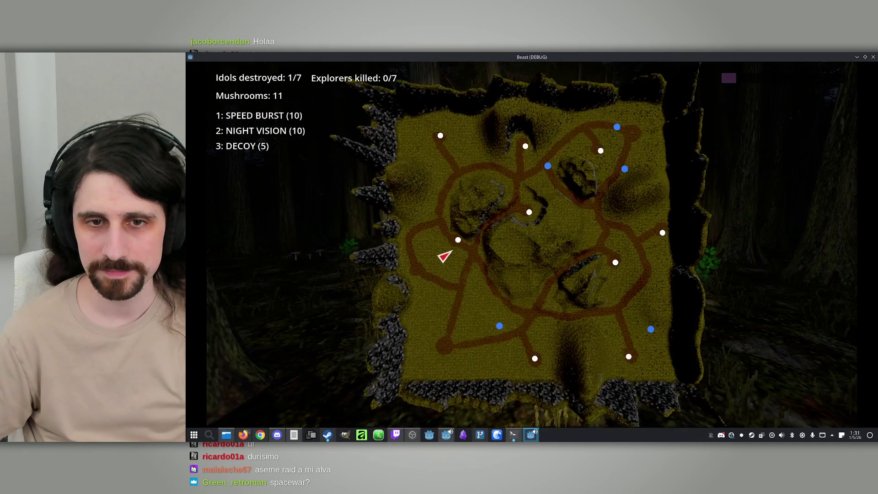
{"action": "key", "text": "m"}
Walk up to the idol pillar, then gather mushrooms to reach 12
{"action": "key", "text": "w"}
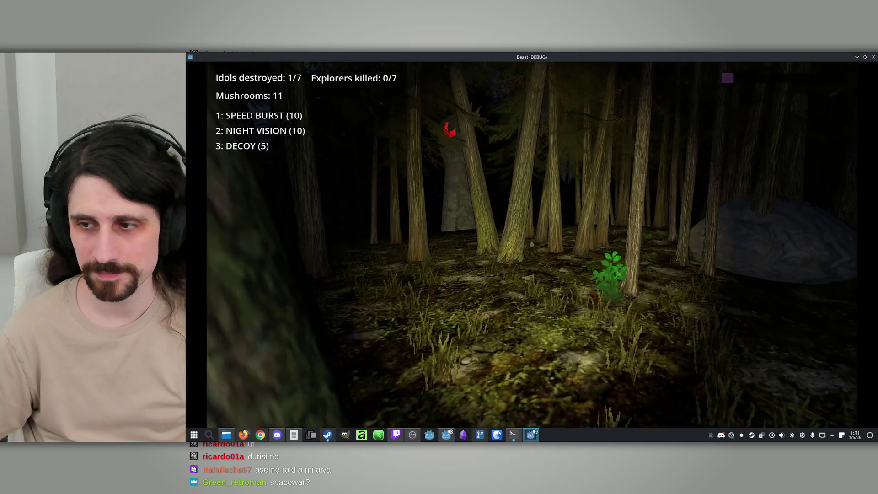
{"action": "key", "text": "s"}
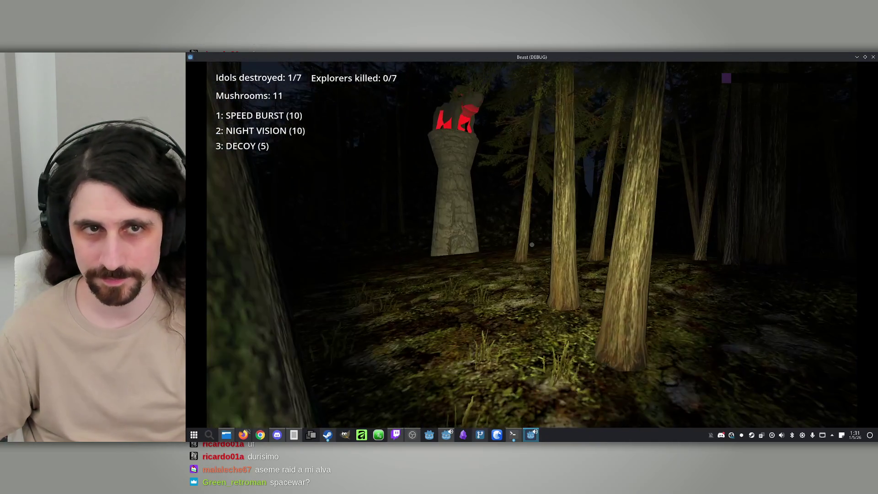
{"action": "key", "text": "w"}
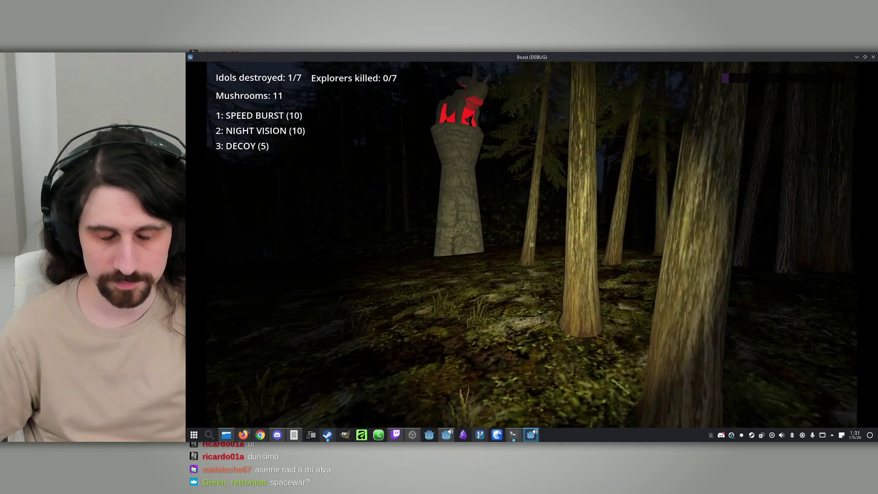
{"action": "key", "text": "w"}
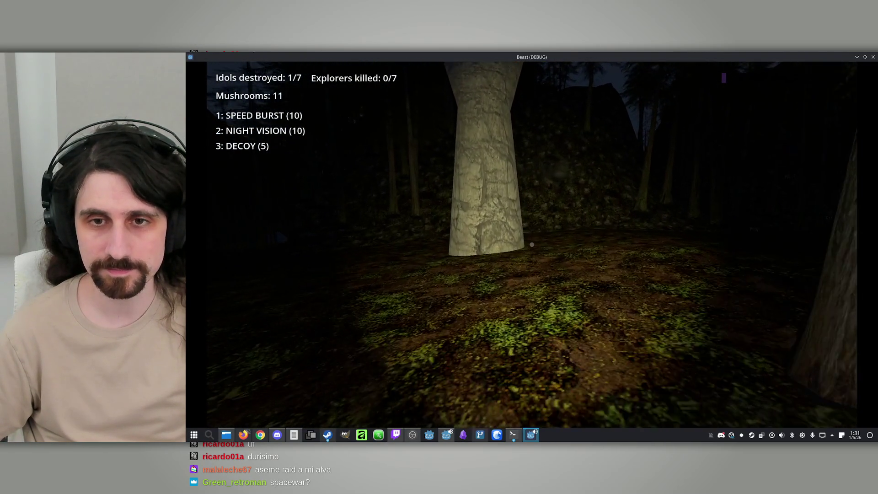
{"action": "key", "text": "m"}
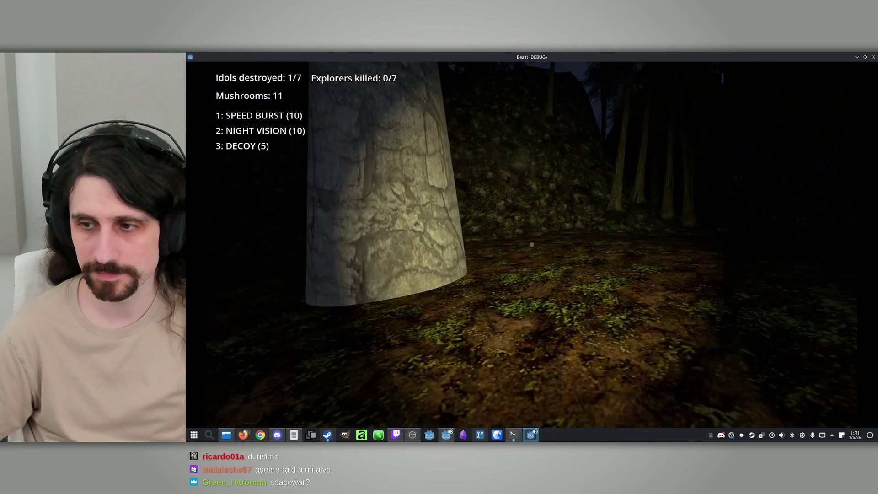
{"action": "key", "text": "m"}
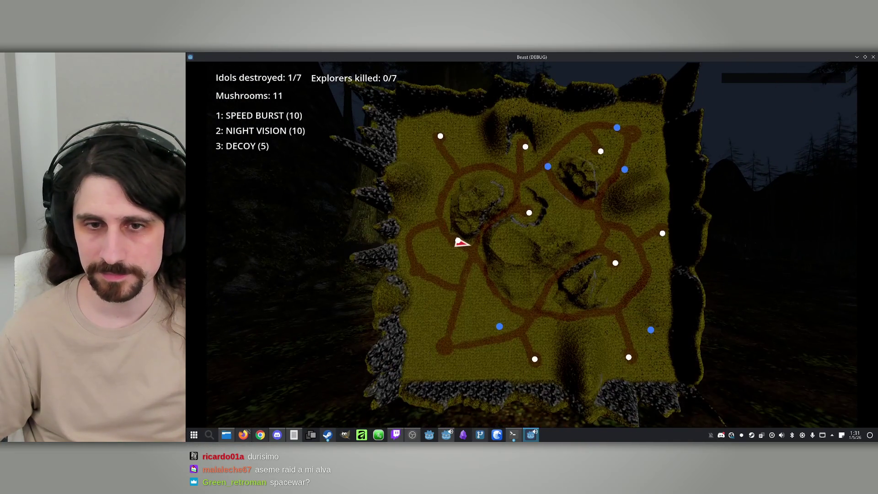
{"action": "key", "text": "m"}
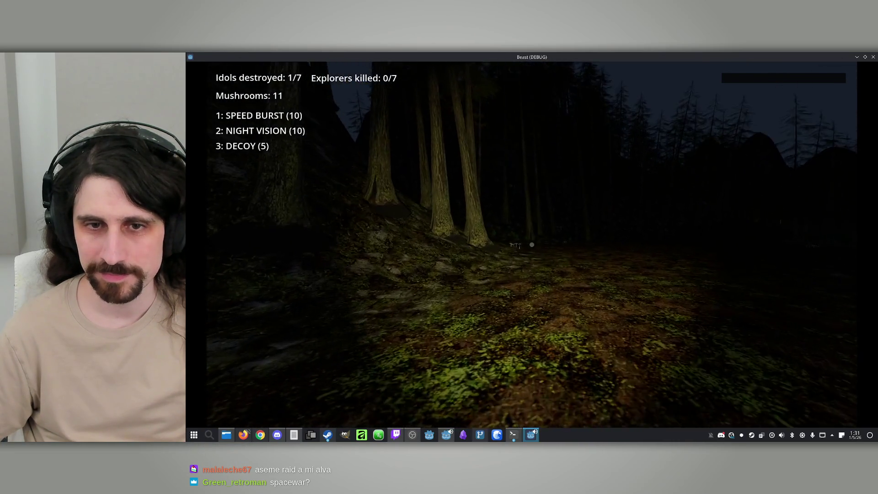
{"action": "key", "text": "w"}
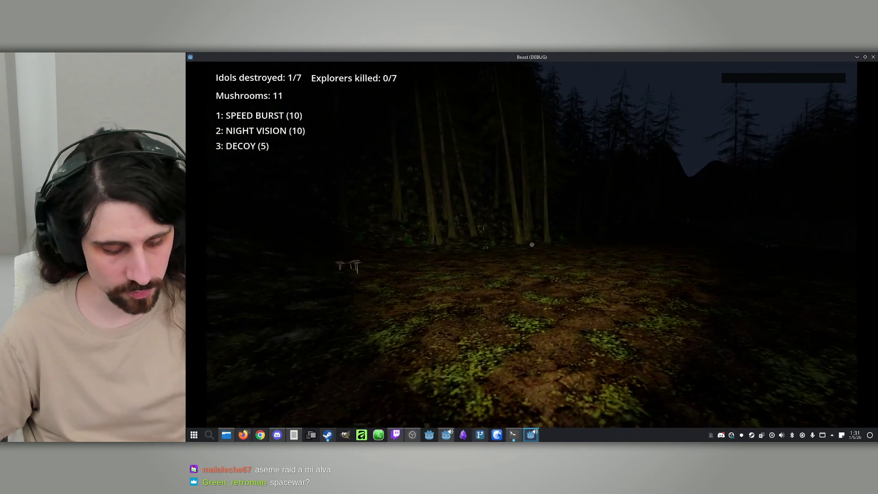
{"action": "key", "text": "w"}
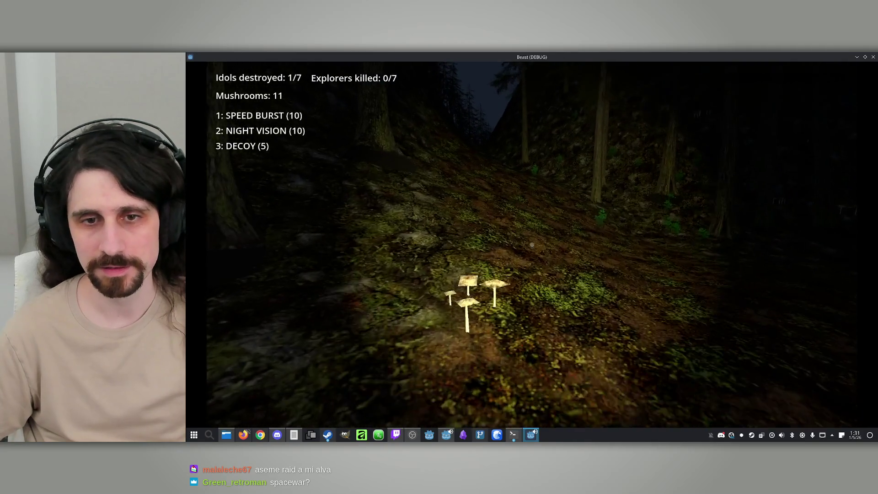
Climb the ravine and trigger Speed Burst, spending 10 mushrooms and leaving 2
{"action": "key", "text": "w"}
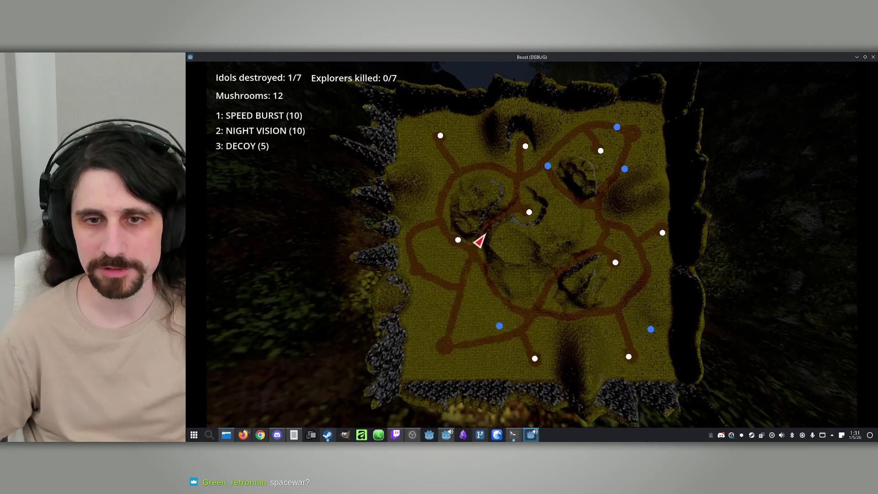
{"action": "key", "text": "w"}
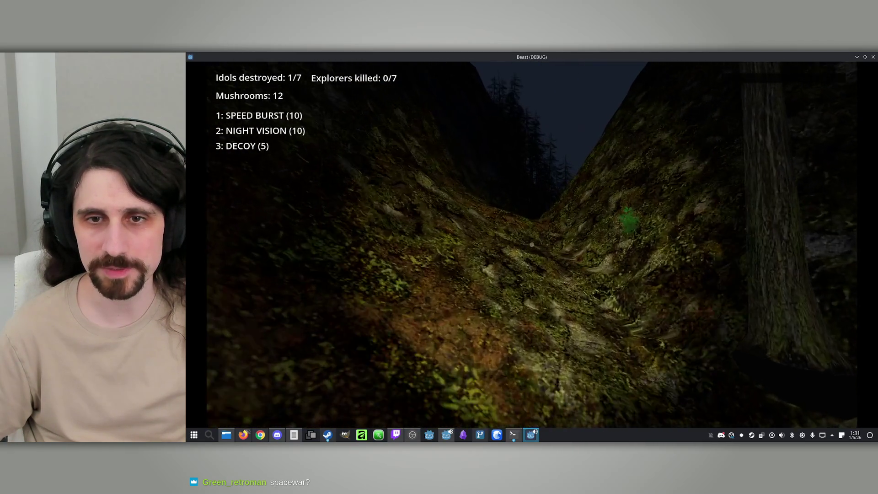
{"action": "key", "text": "w"}
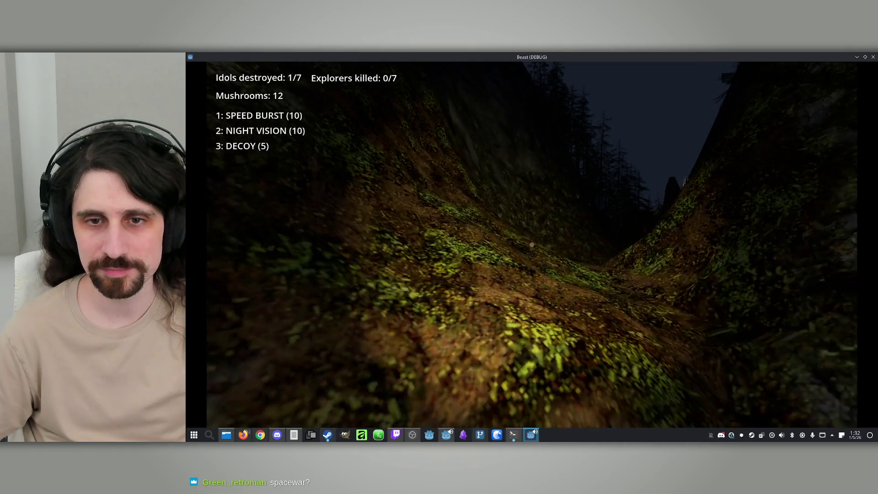
{"action": "key", "text": "w"}
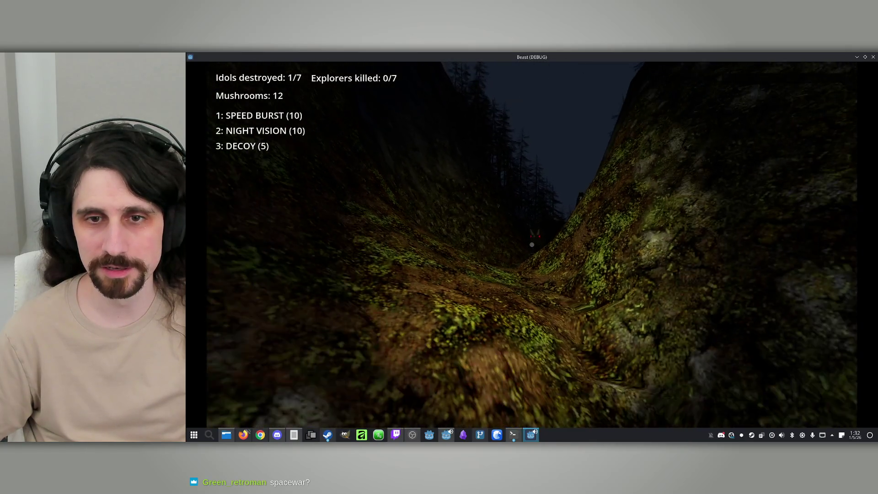
{"action": "key", "text": "w"}
{"action": "key", "text": "w"}
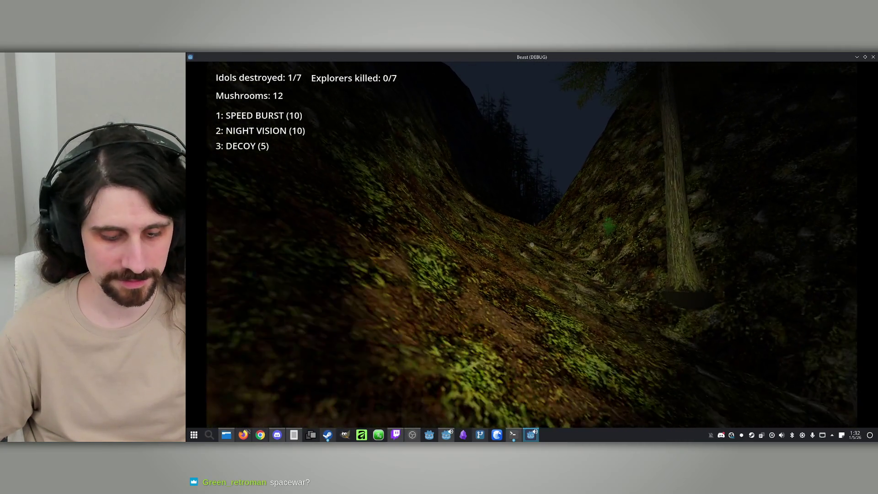
{"action": "key", "text": "1"}
{"action": "key", "text": "w"}
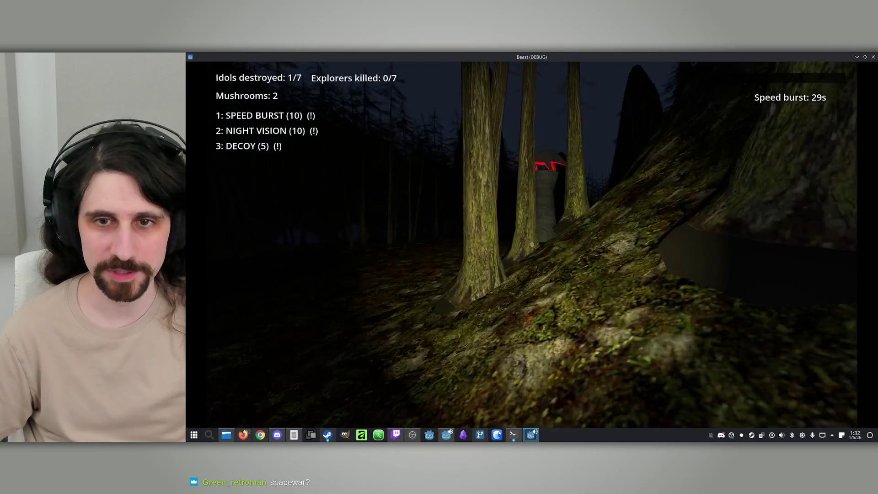
{"action": "key", "text": "w"}
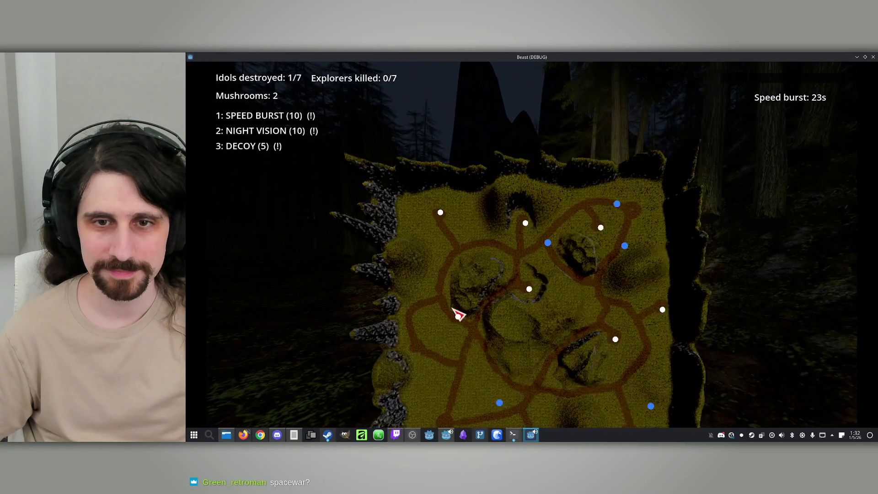
Put away the map and roam the forest as the beast, slipping away past a tree
{"action": "key", "text": "m"}
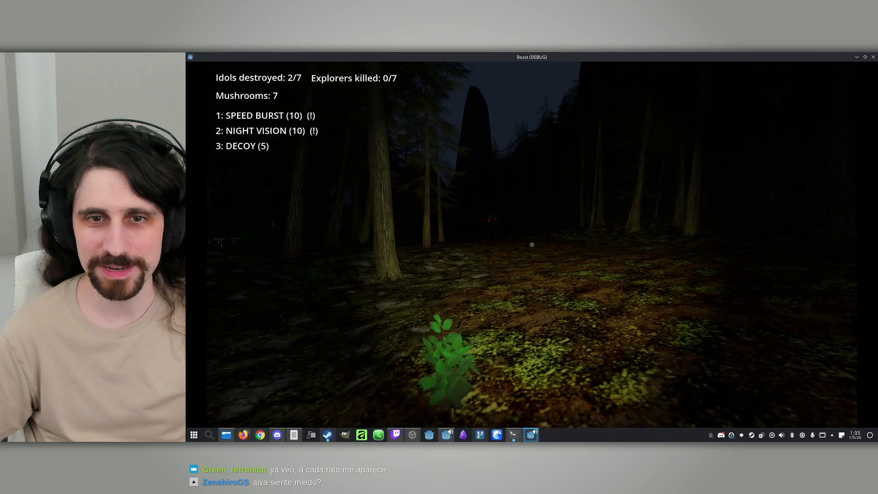
{"action": "key", "text": "w"}
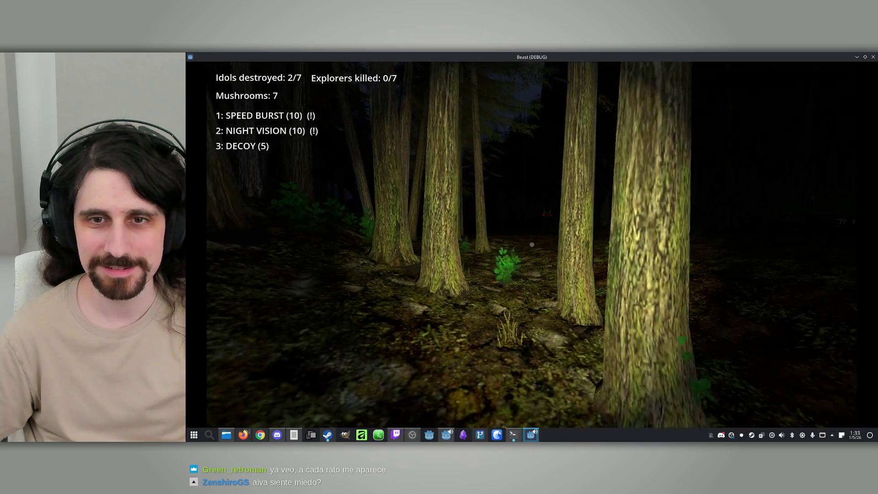
{"action": "key", "text": "w"}
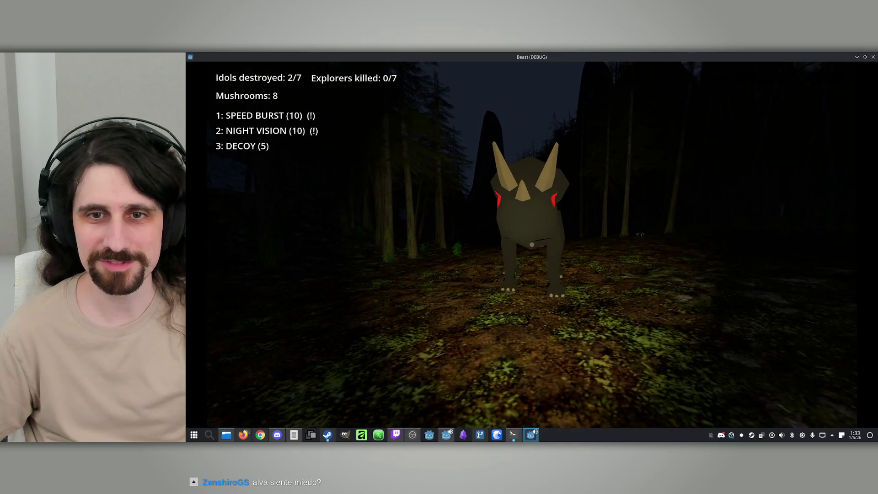
{"action": "key", "text": "s"}
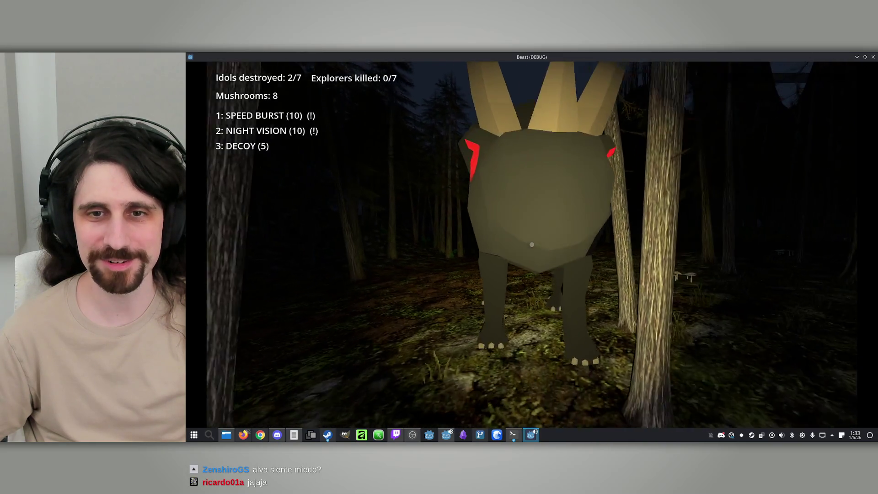
{"action": "key", "text": "a"}
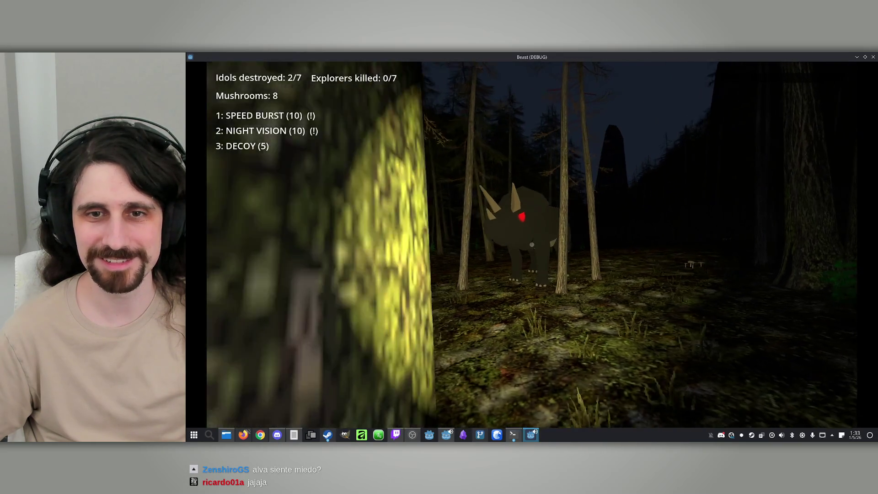
{"action": "key", "text": "w"}
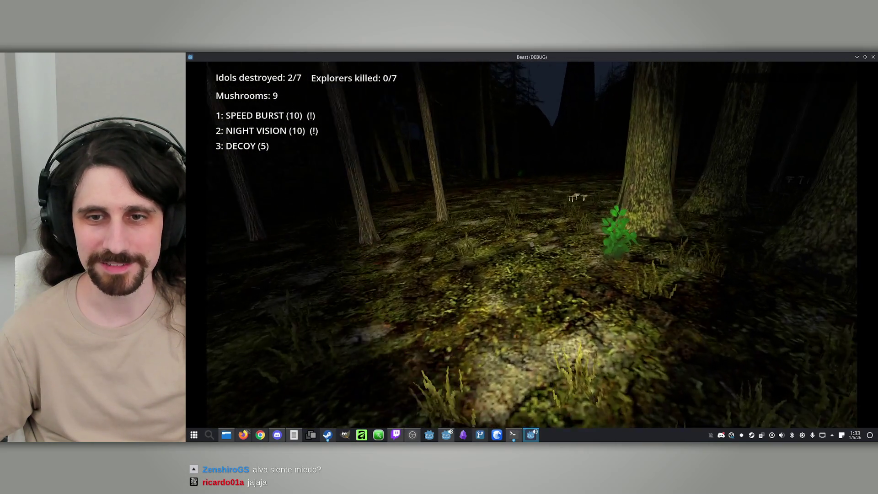
Collect the mushroom cluster to reach 10 and head toward the rock, dismissing the KDE launcher
{"action": "key", "text": "w"}
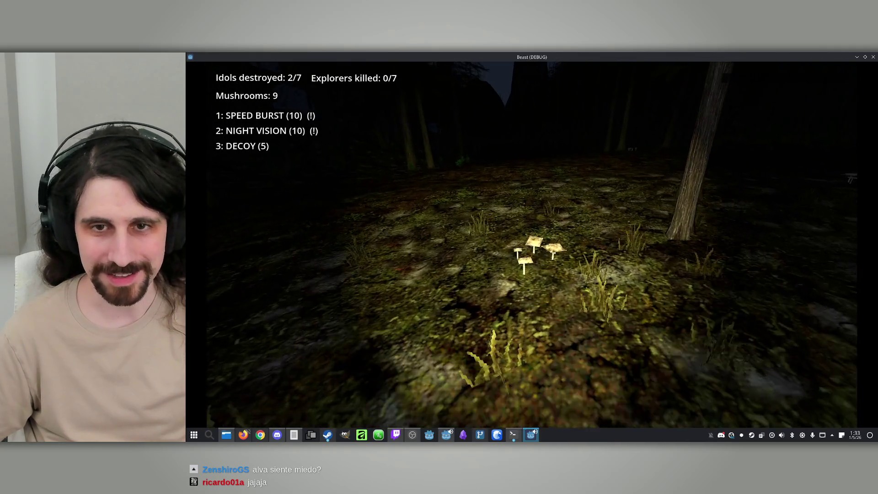
{"action": "key", "text": "w"}
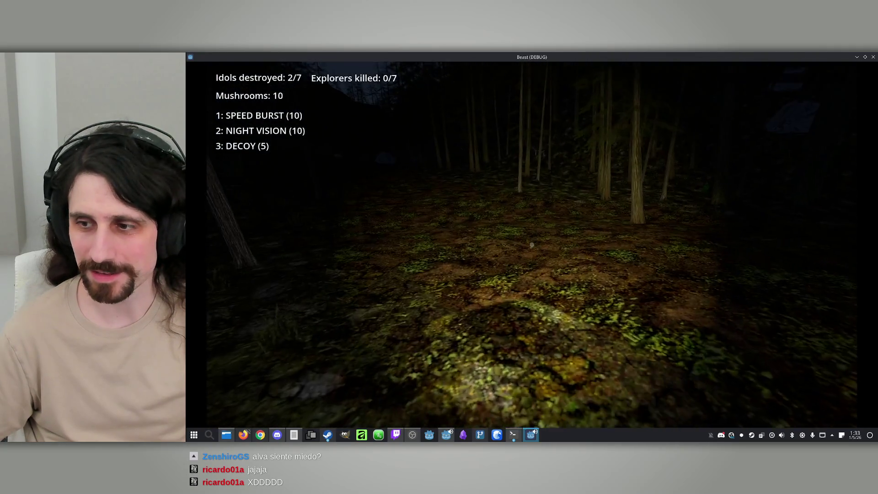
{"action": "key", "text": "w"}
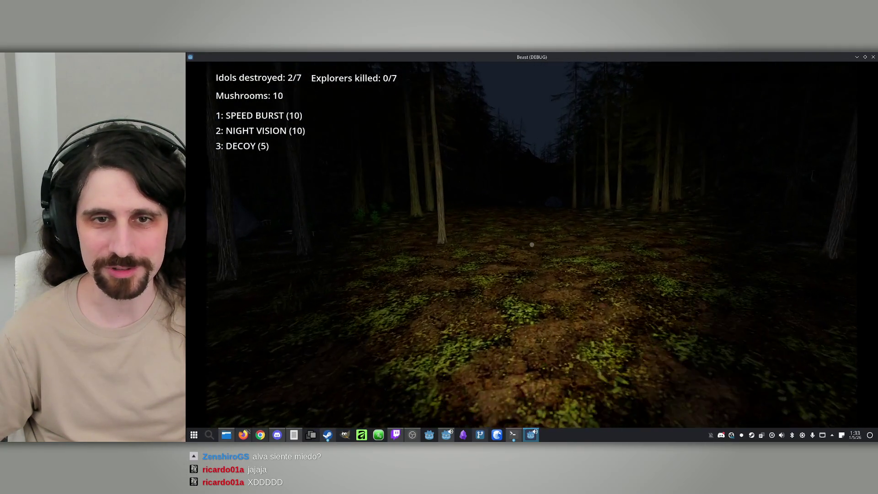
{"action": "key", "text": "w"}
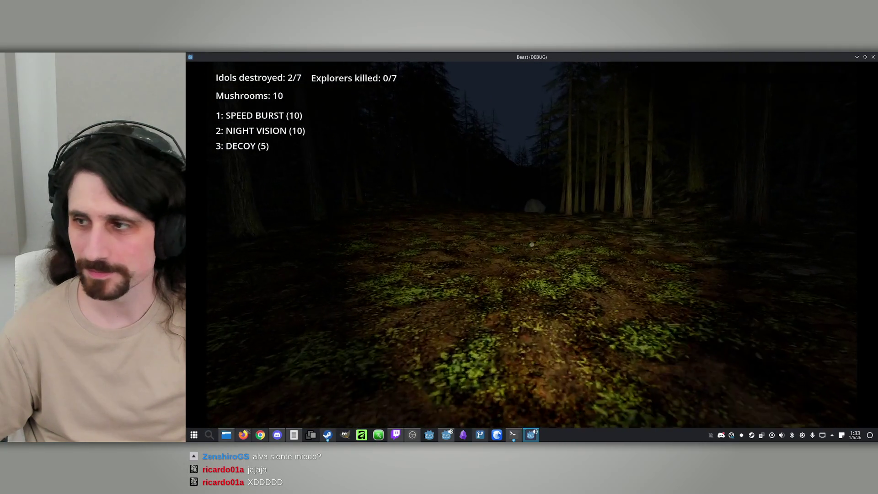
{"action": "key", "text": "w"}
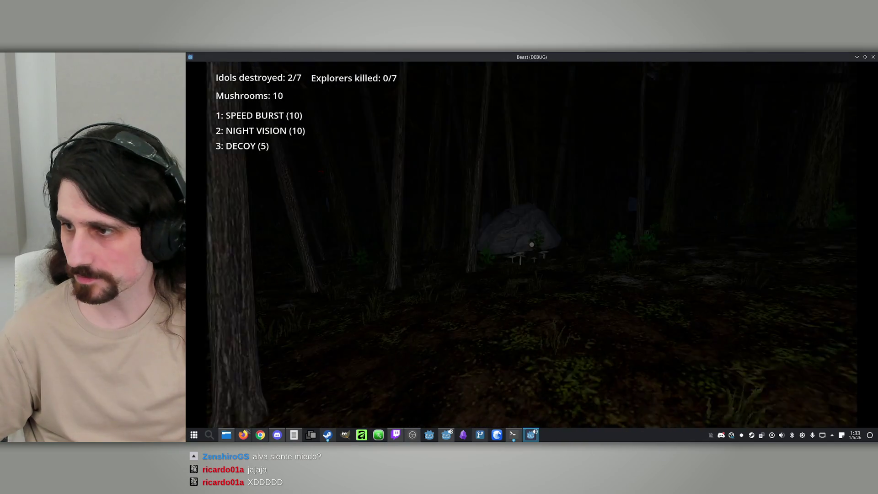
{"action": "key", "text": "super"}
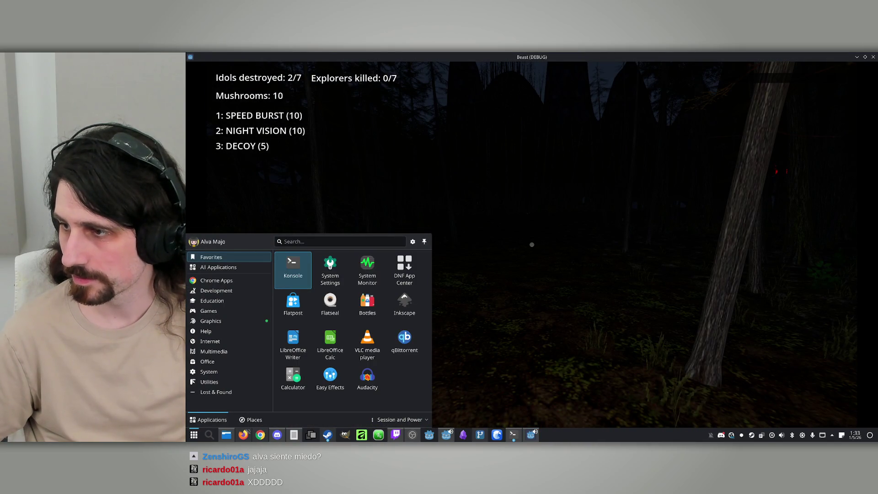
{"action": "key", "text": "Escape"}
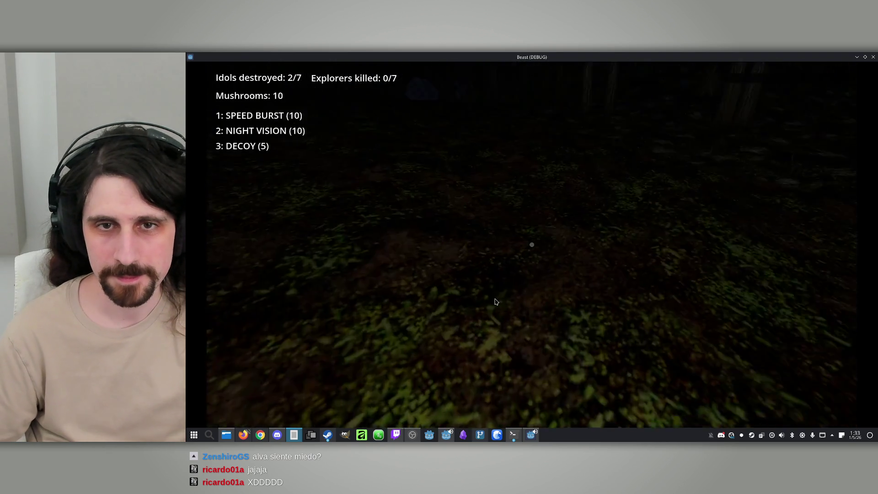
Check the overview map, then walk past the pale rock toward a mushroom cluster
{"action": "key", "text": "m"}
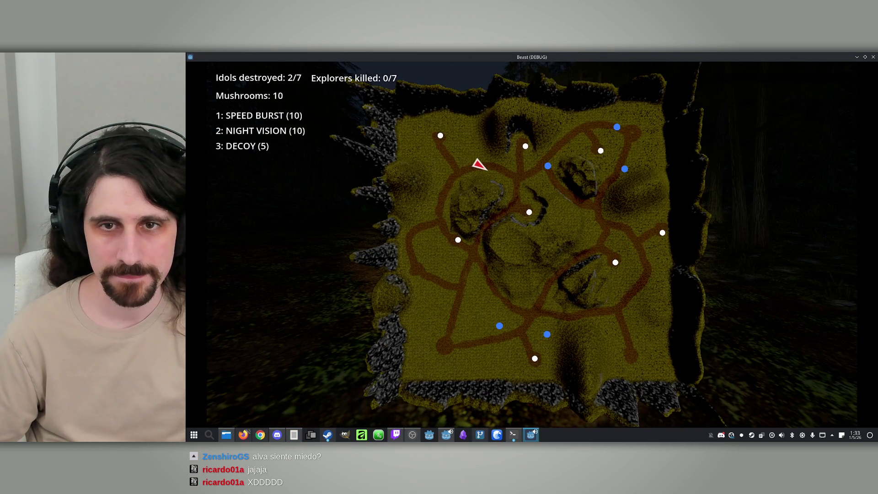
{"action": "key", "text": "m"}
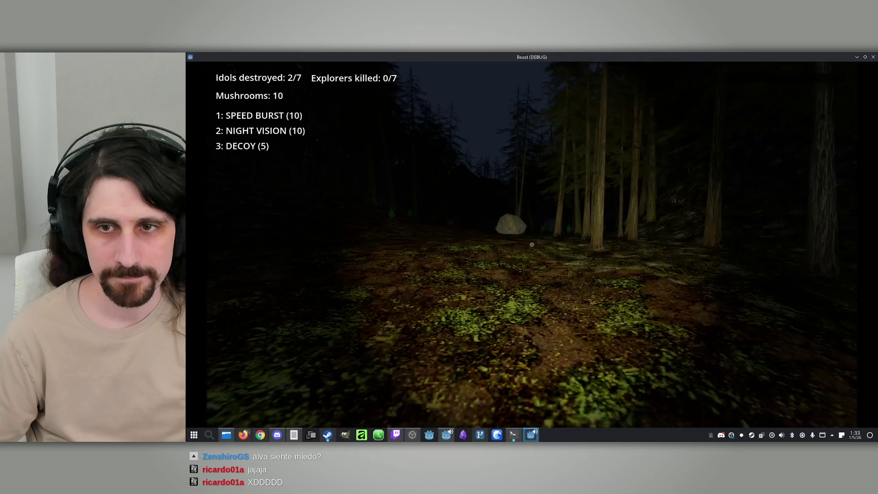
{"action": "key", "text": "w"}
{"action": "key", "text": "w"}
{"action": "key", "text": "w"}
{"action": "key", "text": "w"}
{"action": "key", "text": "w"}
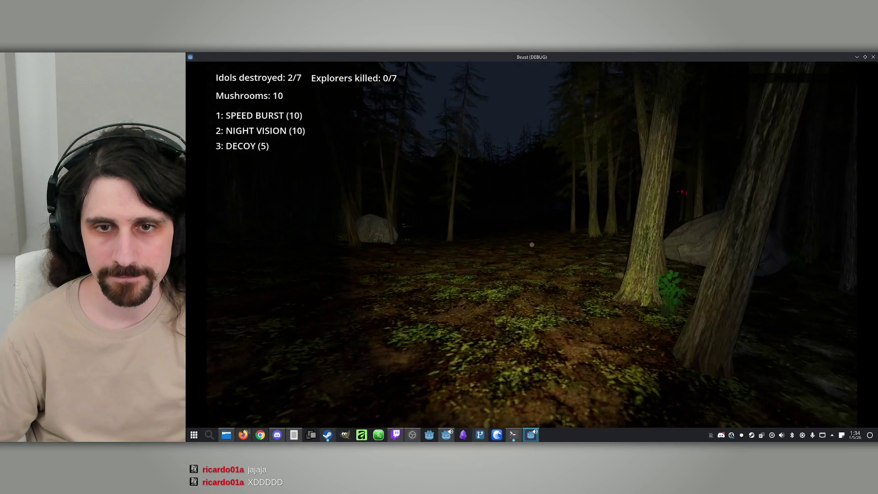
{"action": "key", "text": "w"}
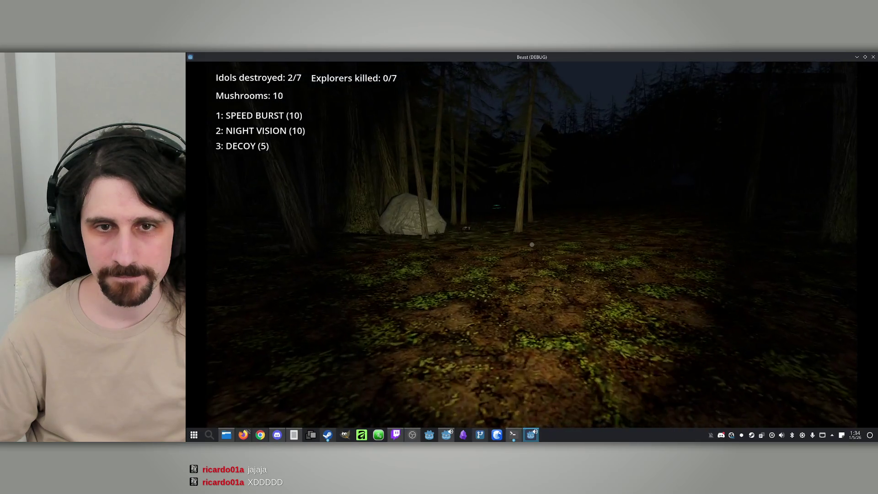
{"action": "key", "text": "m"}
{"action": "key", "text": "w"}
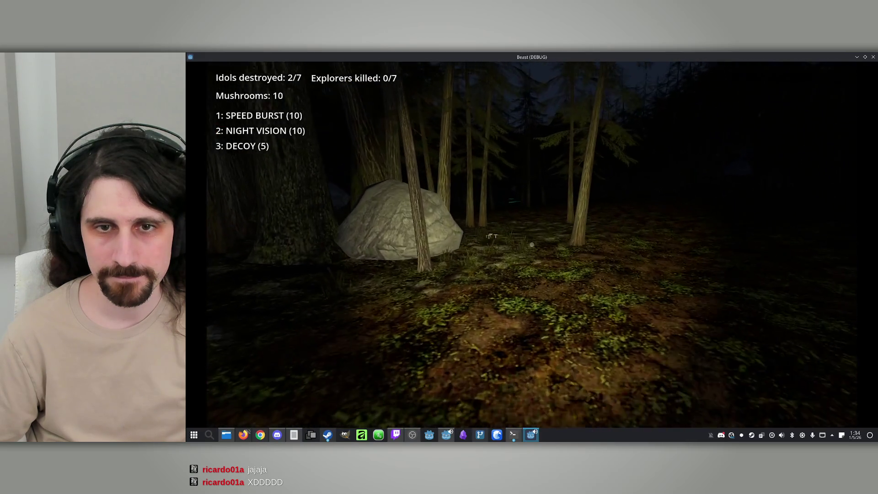
{"action": "key", "text": "w"}
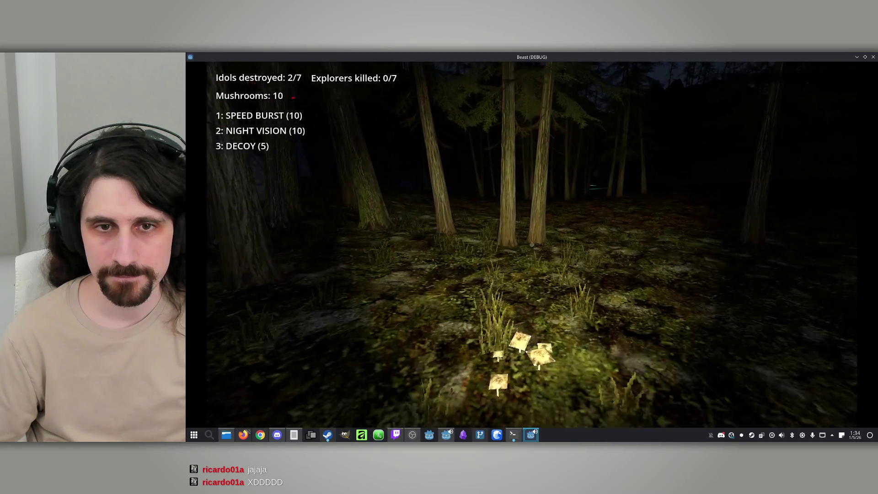
Gather mushrooms in the clearing up to 13 and move toward the idol
{"action": "key", "text": "w"}
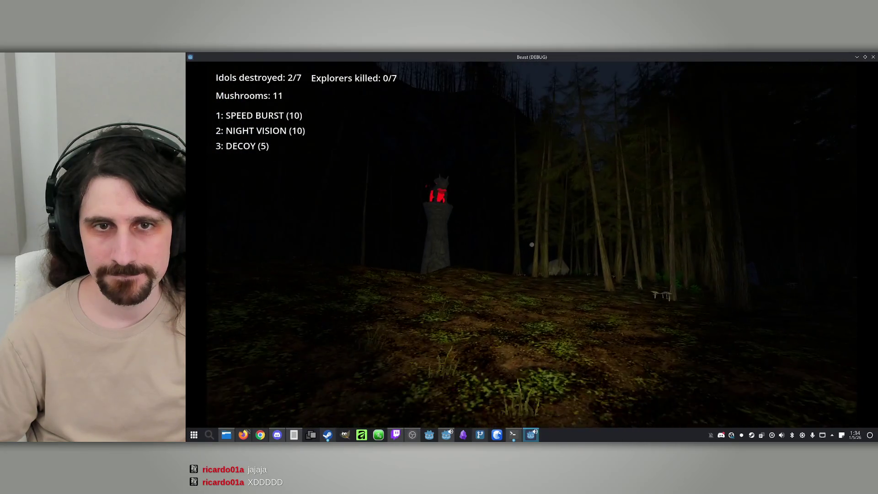
{"action": "key", "text": "w"}
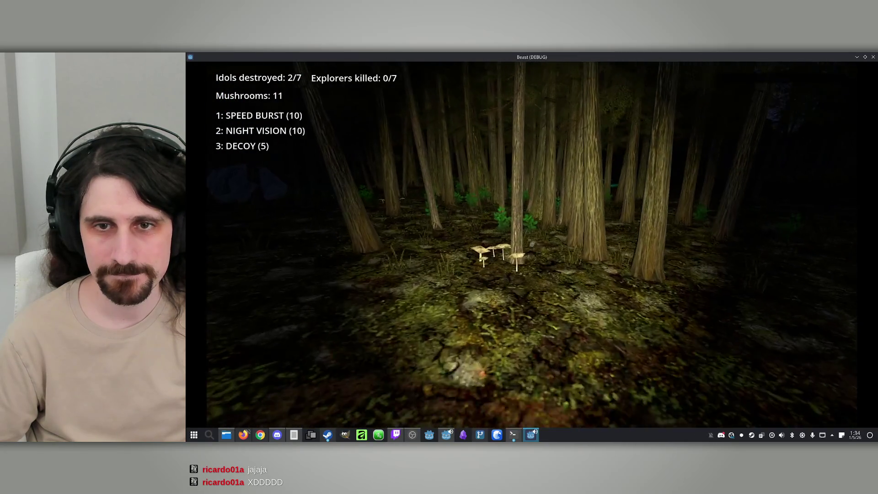
{"action": "key", "text": "w"}
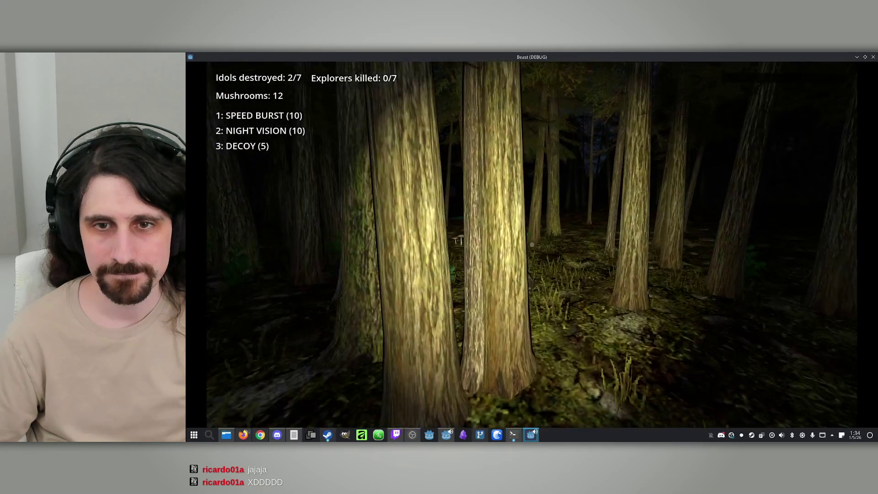
{"action": "key", "text": "w"}
{"action": "key", "text": "w"}
{"action": "key", "text": "w"}
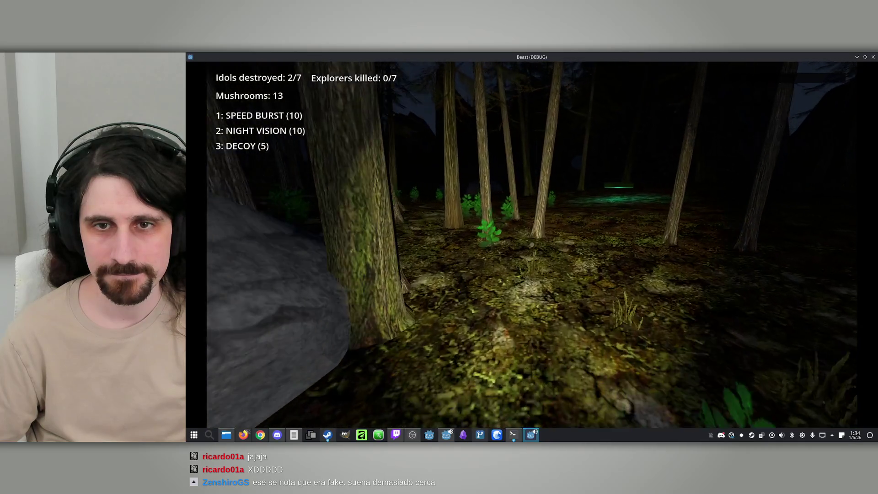
{"action": "key", "text": "w"}
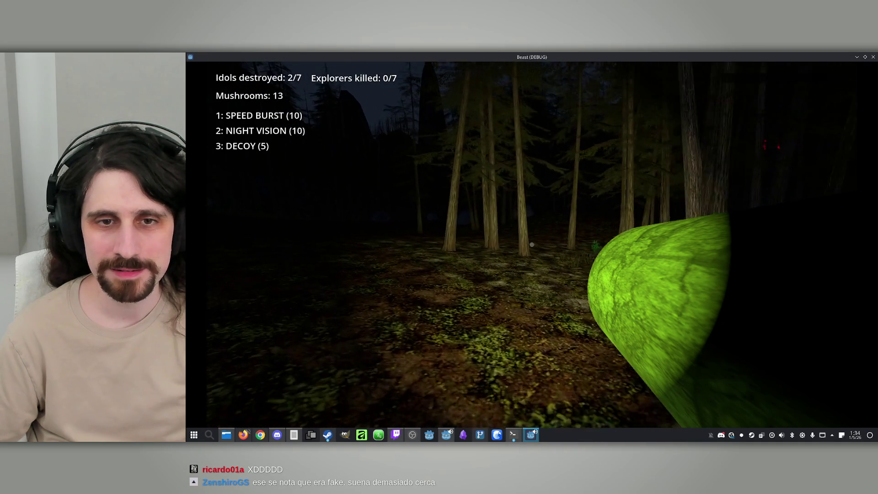
{"action": "key", "text": "w"}
{"action": "key", "text": "w"}
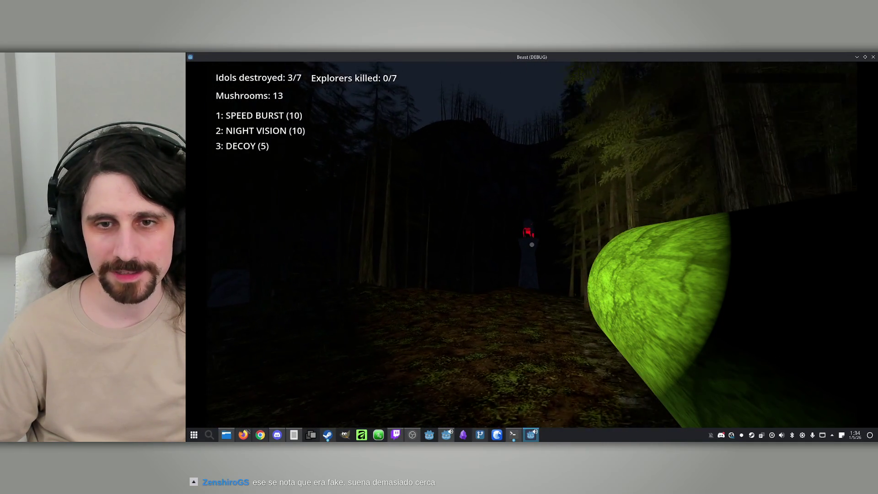
Destroy the red idol ahead and check position on the overview map
{"action": "left_click", "coordinate": [532, 245]}
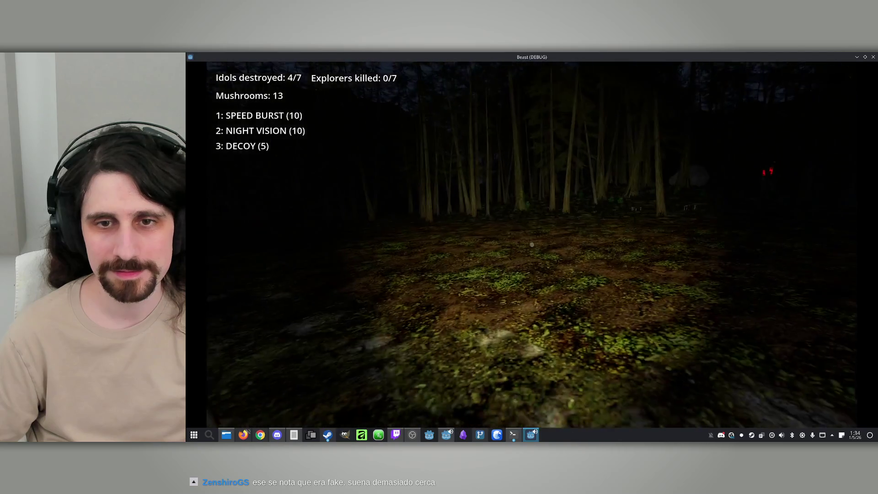
{"action": "key", "text": "m"}
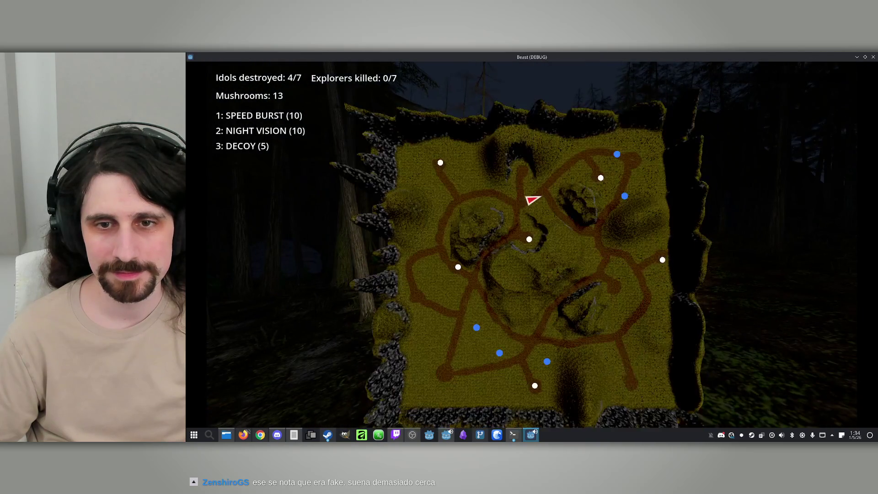
{"action": "key", "text": "m"}
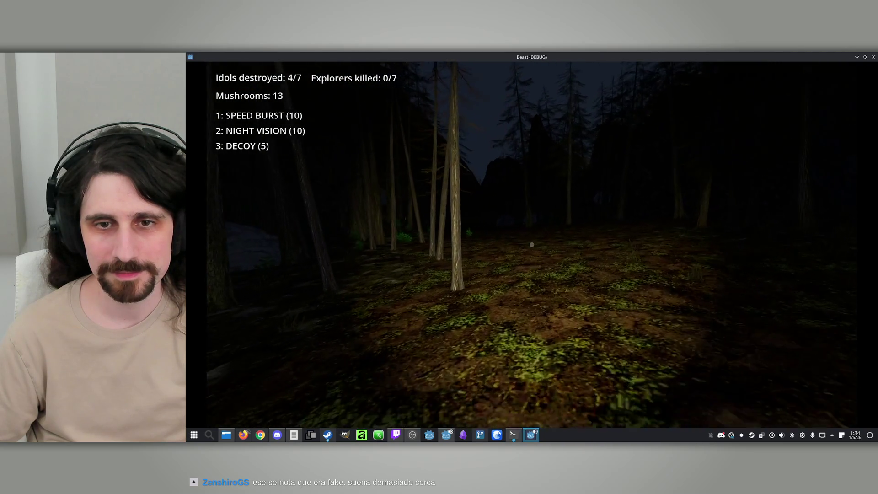
{"action": "key", "text": "w"}
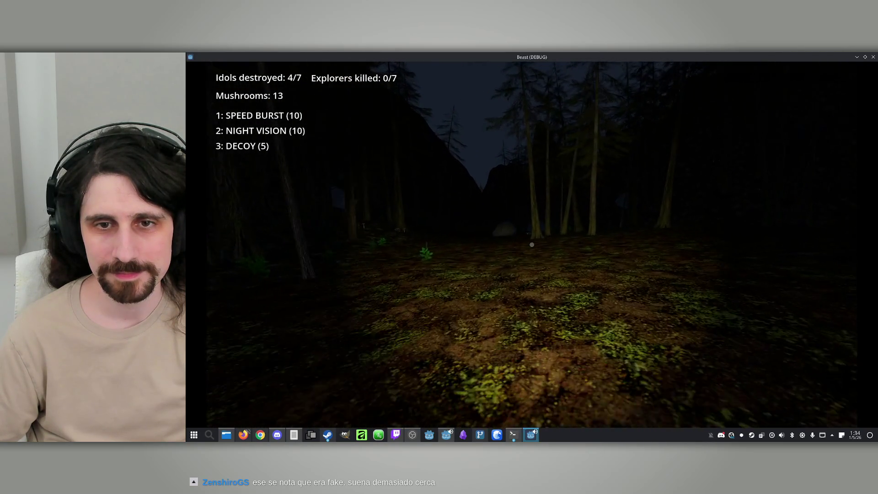
{"action": "key", "text": "m"}
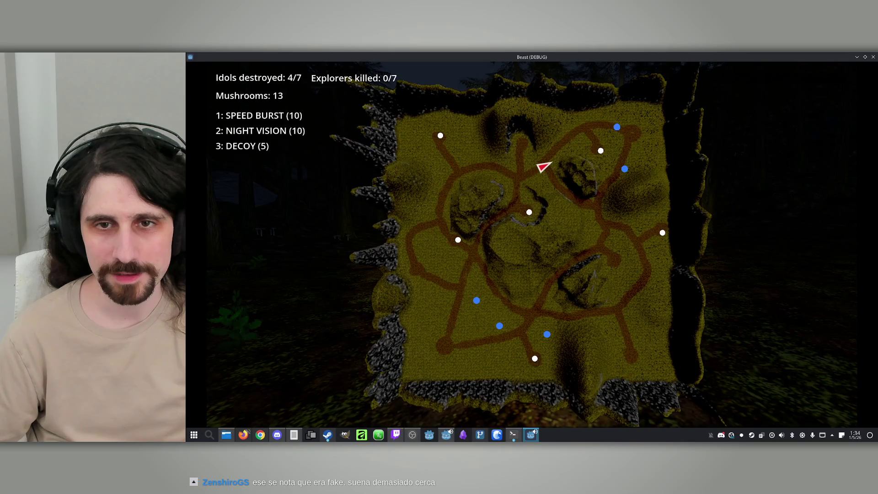
Collect the glowing mushroom clusters around the rocks and the mushroom patch by the red marker
{"action": "key", "text": "w"}
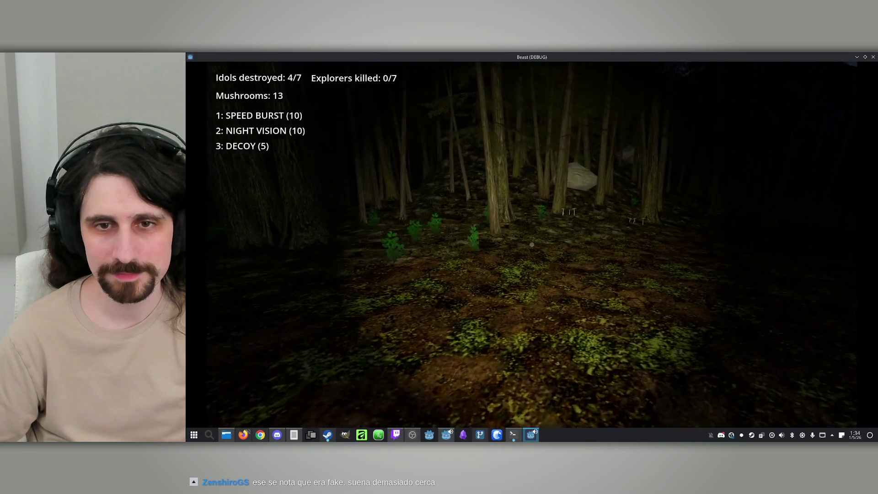
{"action": "key", "text": "w"}
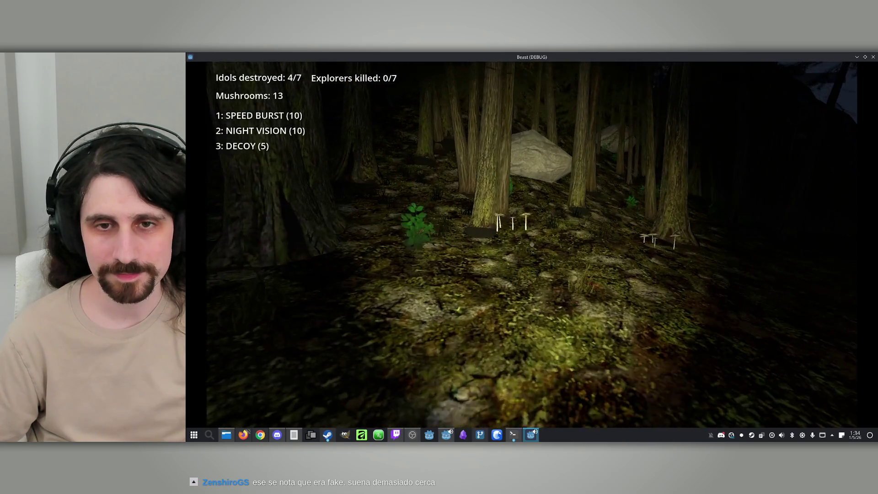
{"action": "key", "text": "w"}
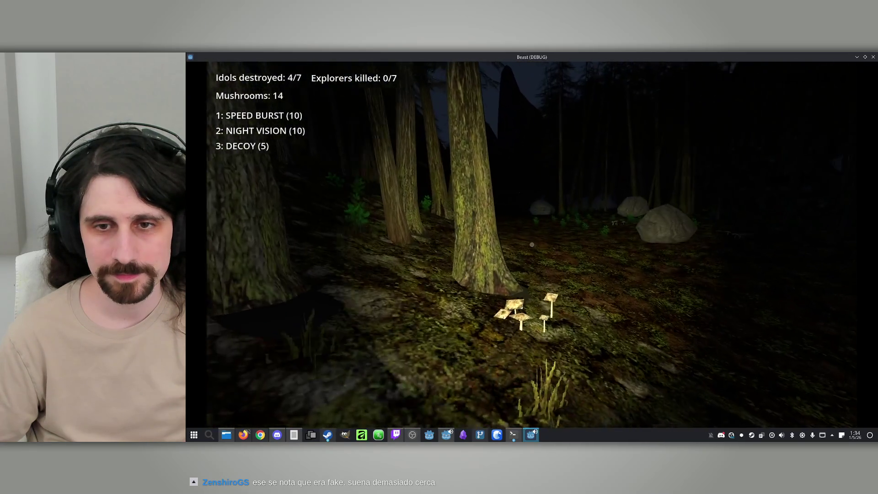
{"action": "key", "text": "w"}
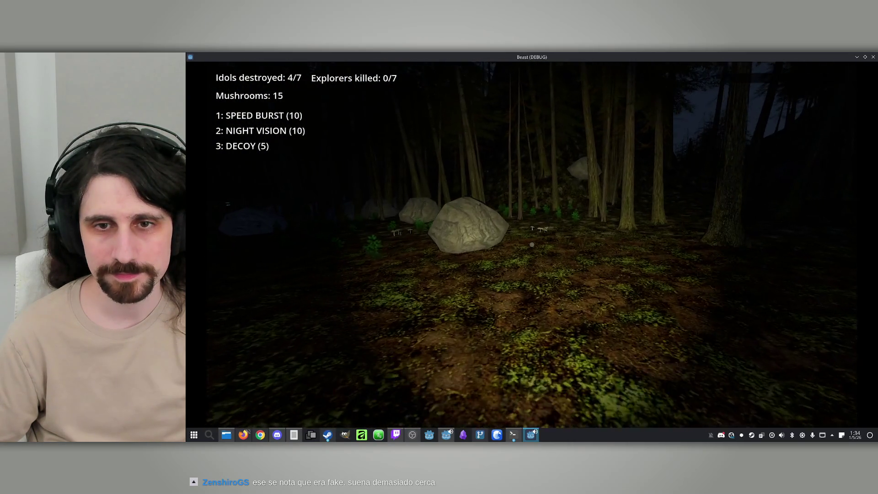
{"action": "key", "text": "w"}
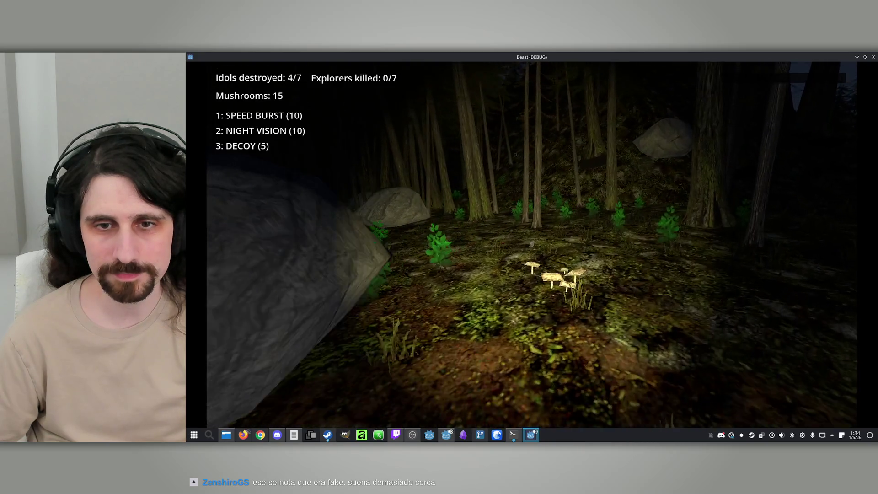
{"action": "key", "text": "w"}
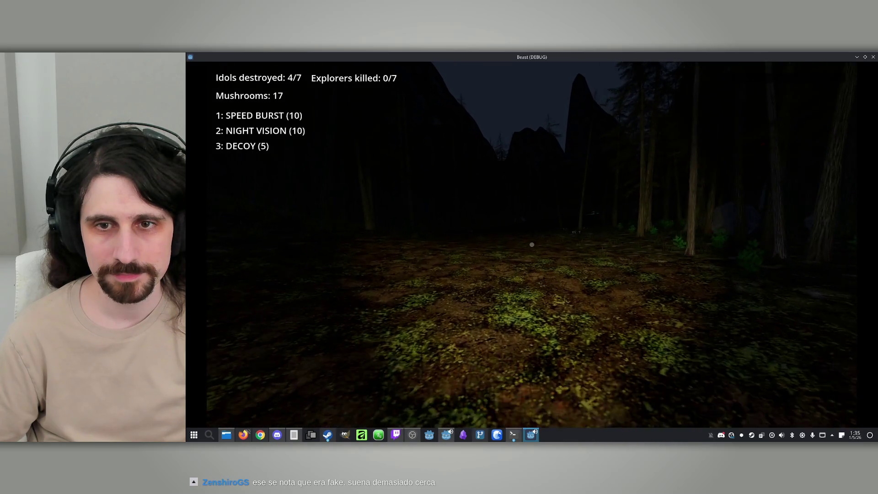
{"action": "key", "text": "w"}
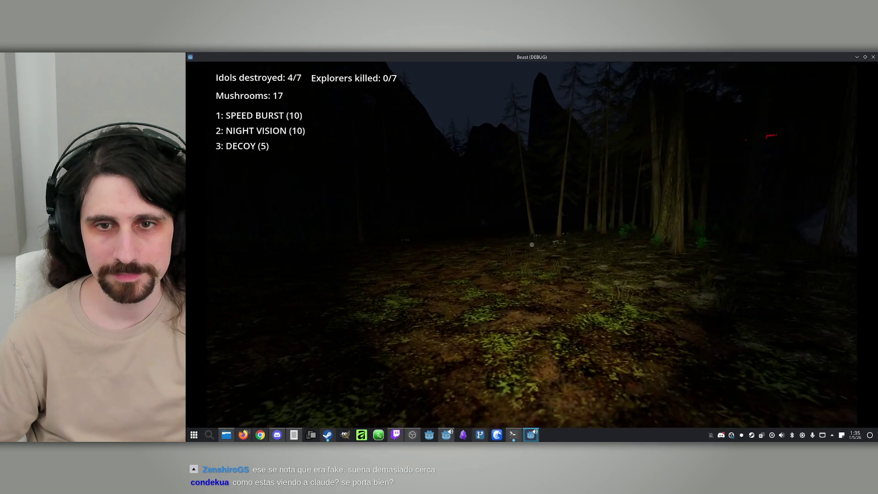
{"action": "key", "text": "w"}
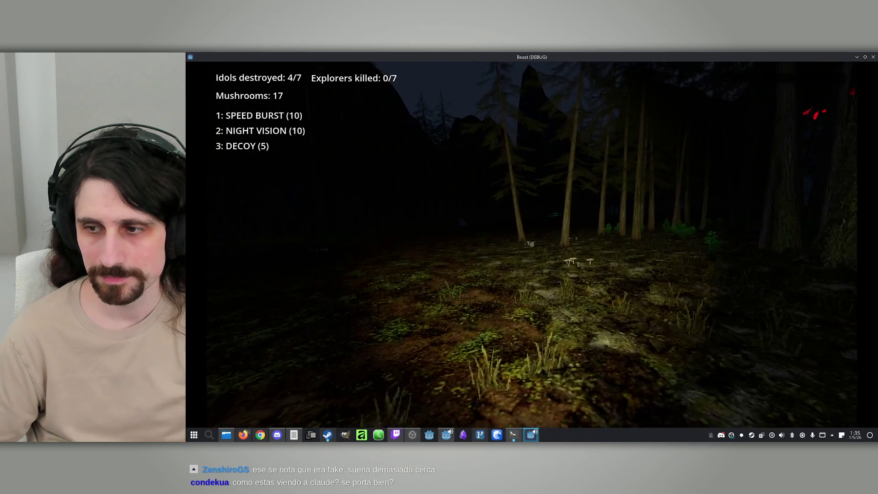
{"action": "key", "text": "w"}
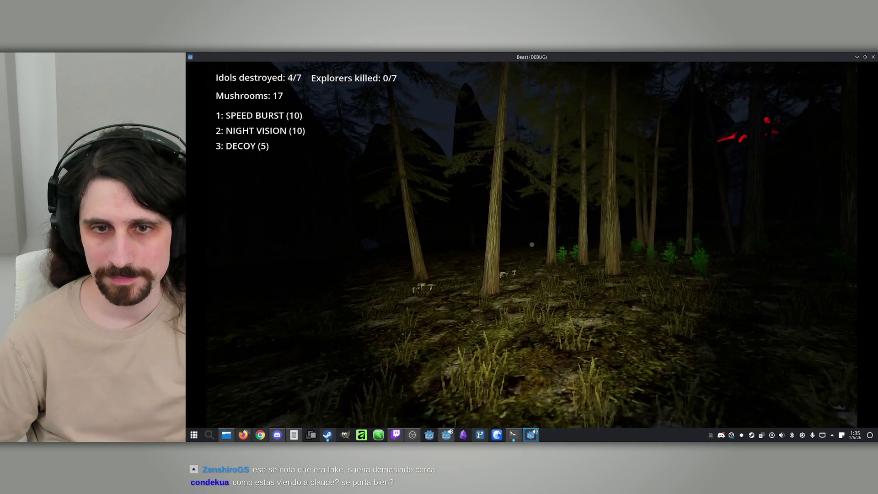
Pick up another mushroom patch and walk through the trees toward the green marker
{"action": "key", "text": "w"}
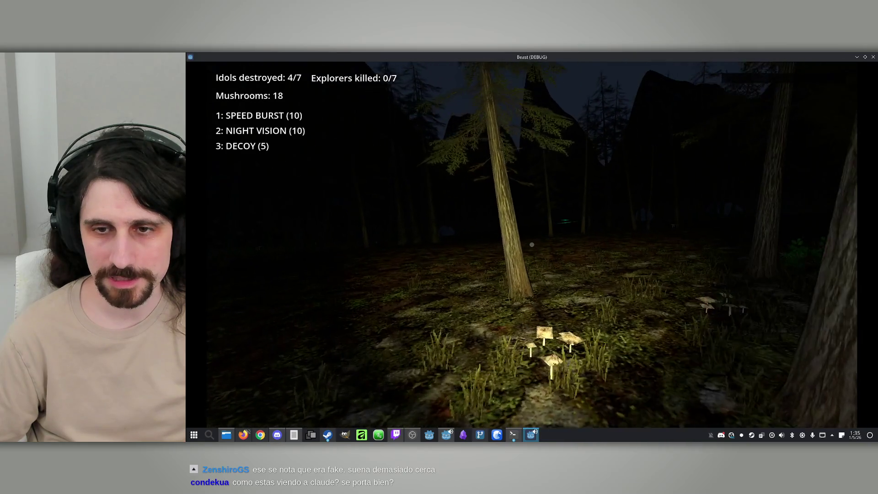
{"action": "key", "text": "w"}
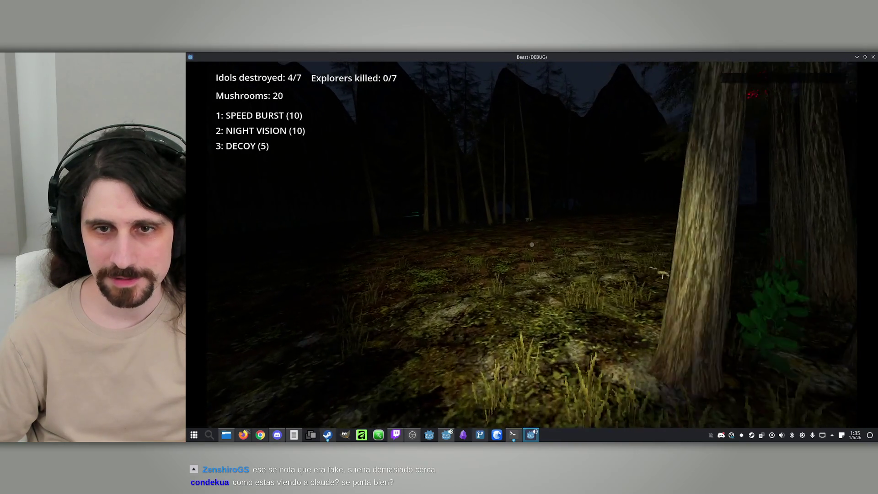
{"action": "key", "text": "w"}
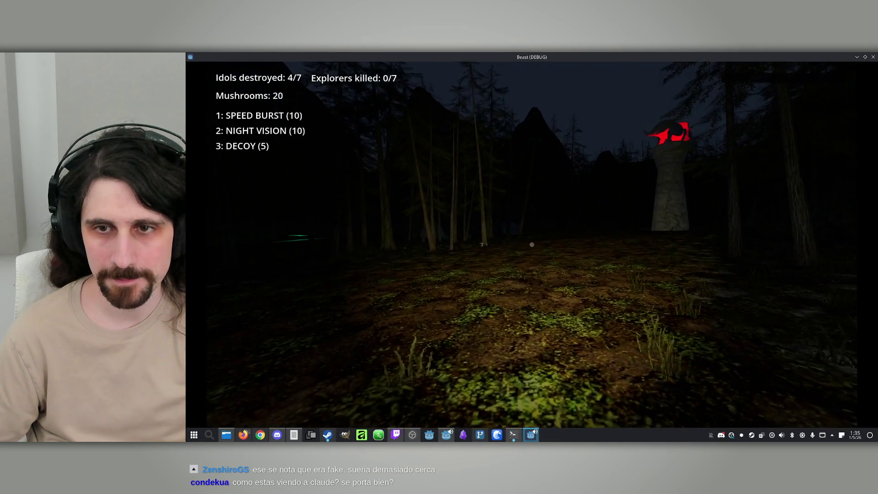
{"action": "key", "text": "w"}
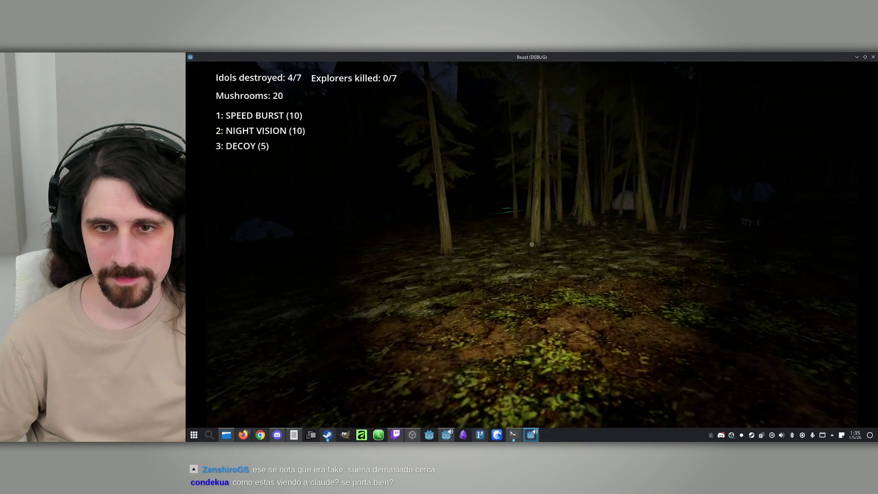
{"action": "key", "text": "w"}
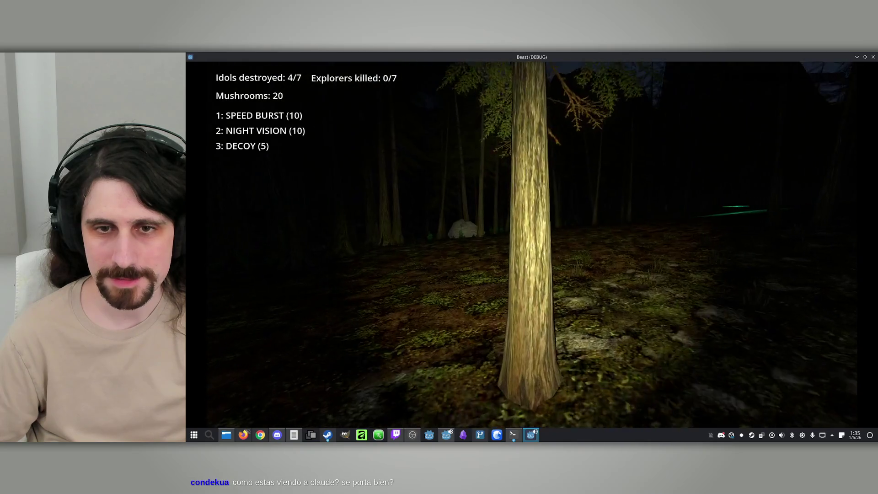
{"action": "key", "text": "w"}
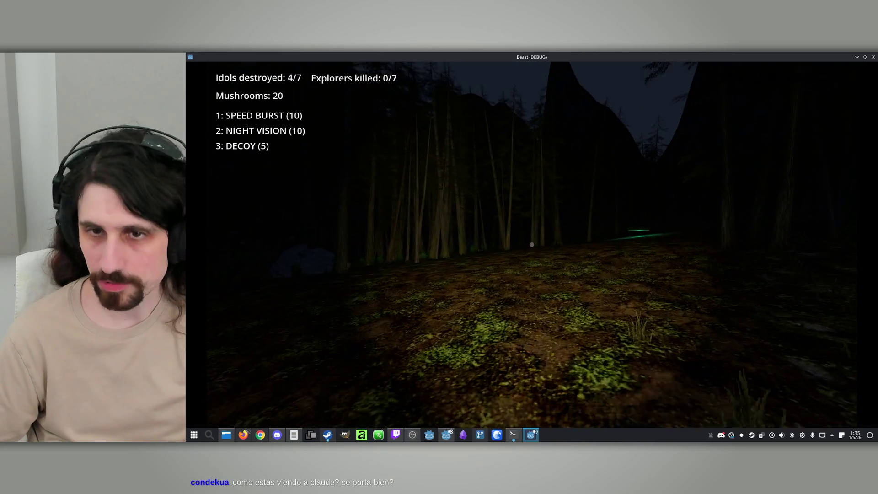
{"action": "key", "text": "w"}
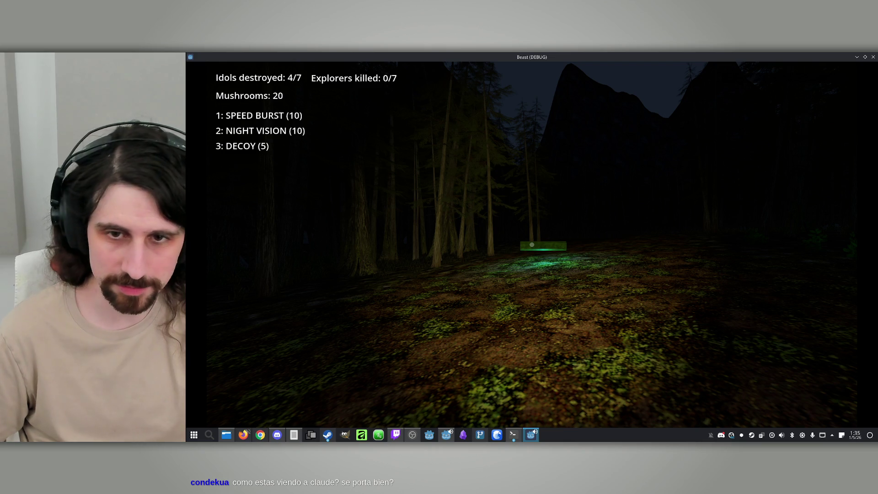
Walk past the green log to the red-headed idol and destroy it, making 5/7 with 20 mushrooms
{"action": "key", "text": "w"}
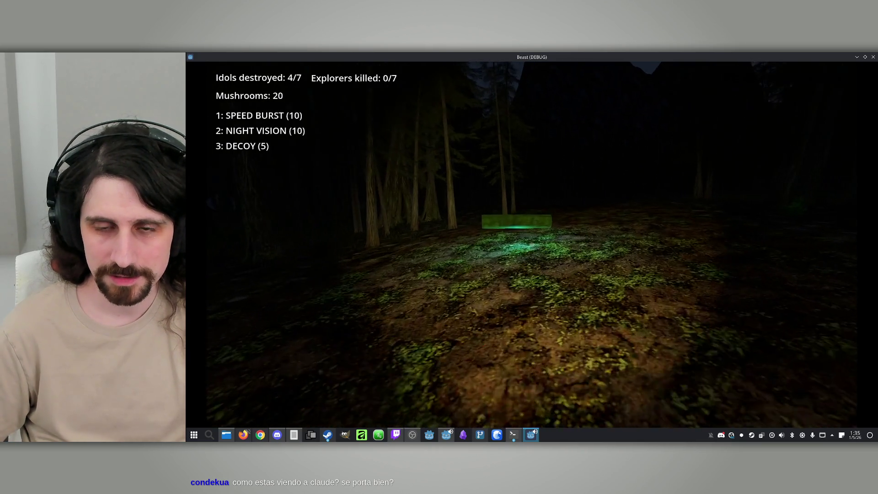
{"action": "key", "text": "w"}
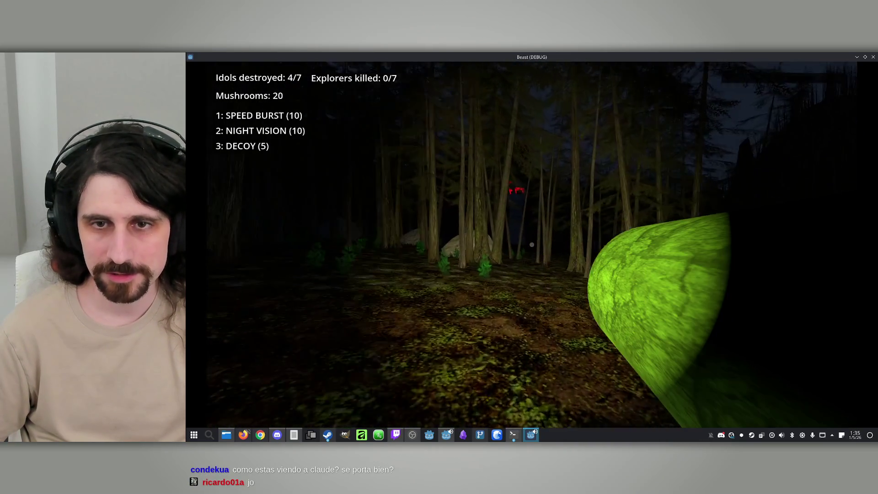
{"action": "key", "text": "w"}
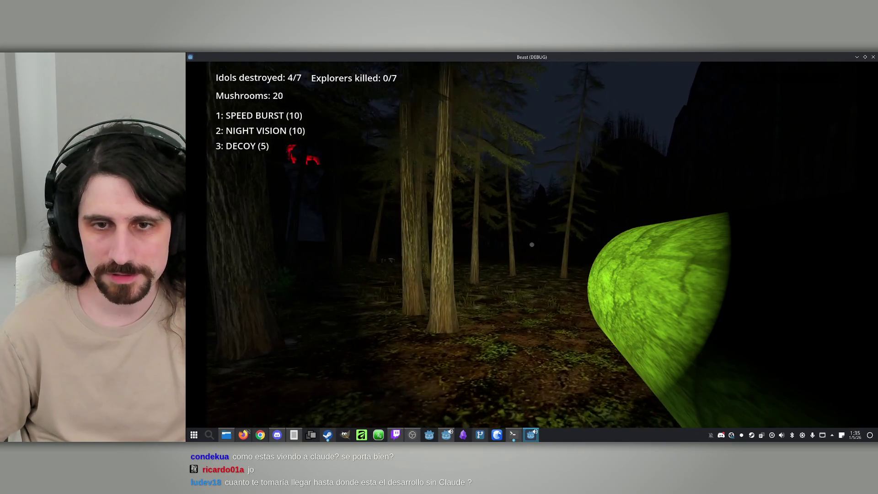
{"action": "key", "text": "w"}
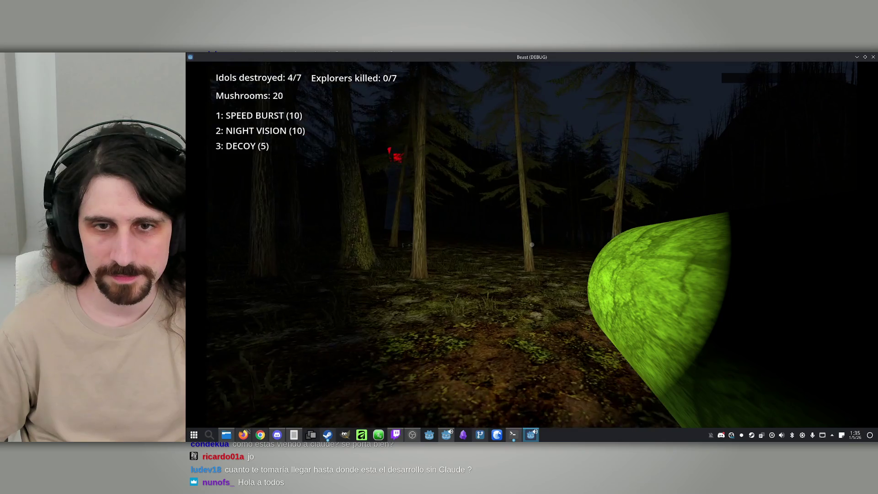
{"action": "key", "text": "w"}
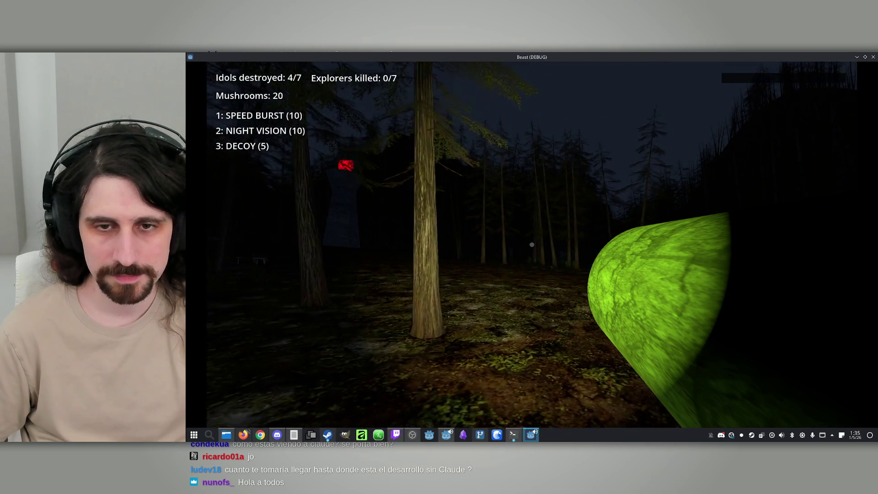
{"action": "key", "text": "w"}
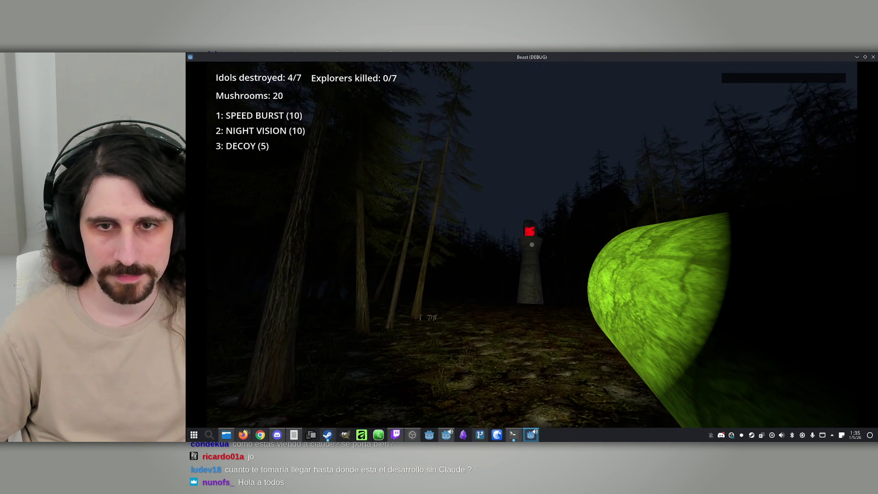
{"action": "left_click", "coordinate": [532, 245]}
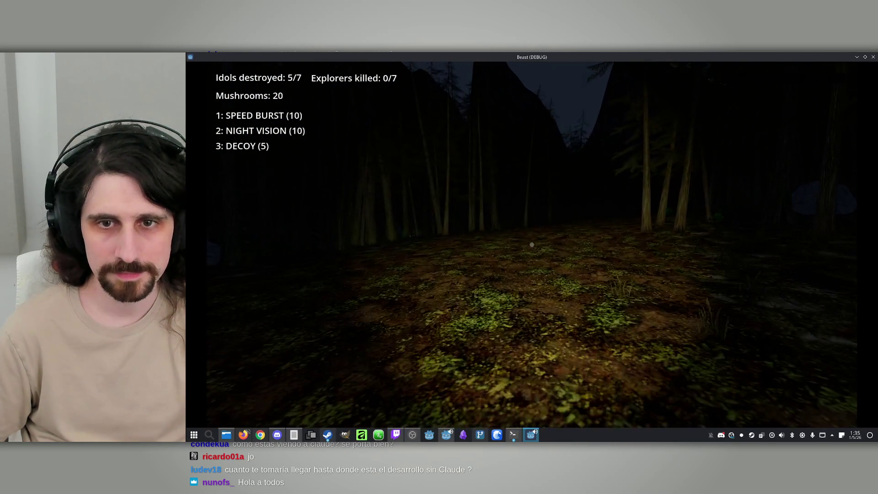
Toggle the map, then walk toward the central tree and on past the rock
{"action": "key", "text": "m"}
{"action": "key", "text": "w"}
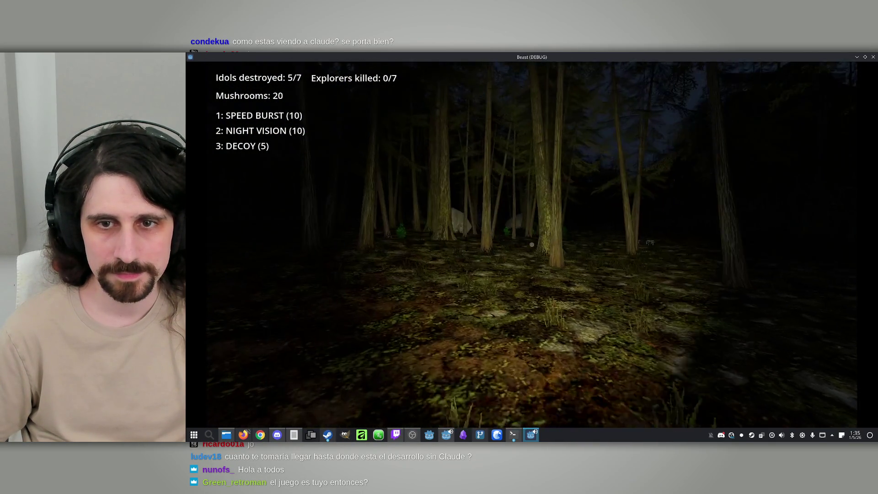
{"action": "key", "text": "m"}
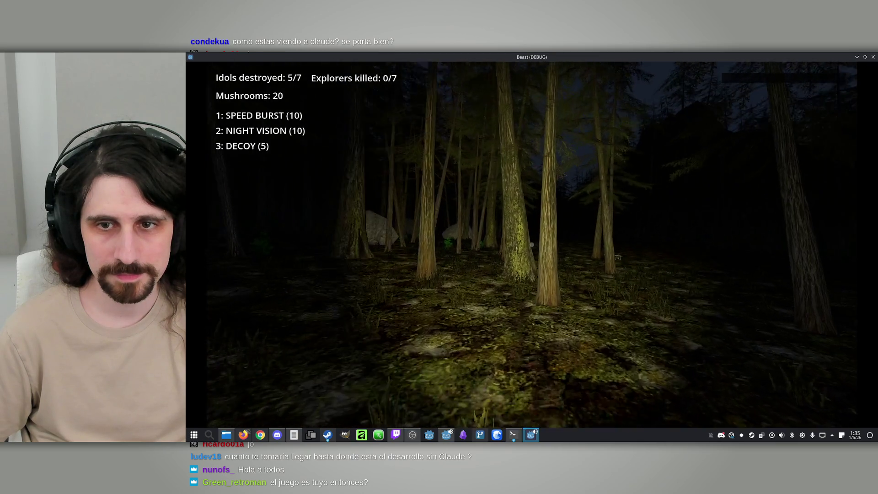
{"action": "key", "text": "w"}
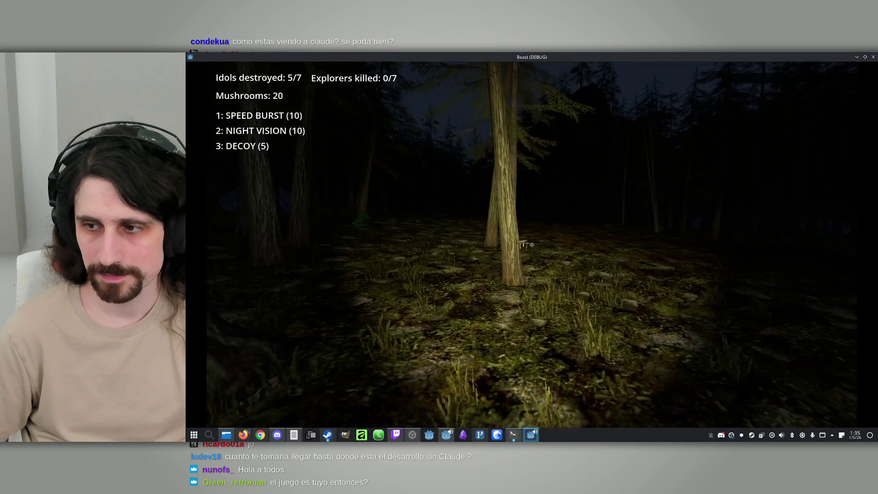
{"action": "key", "text": "w"}
{"action": "key", "text": "w"}
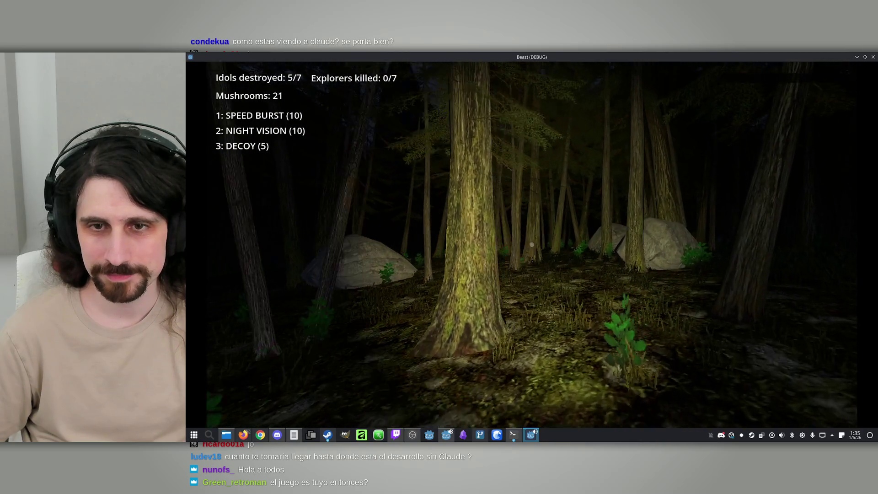
{"action": "key", "text": "w"}
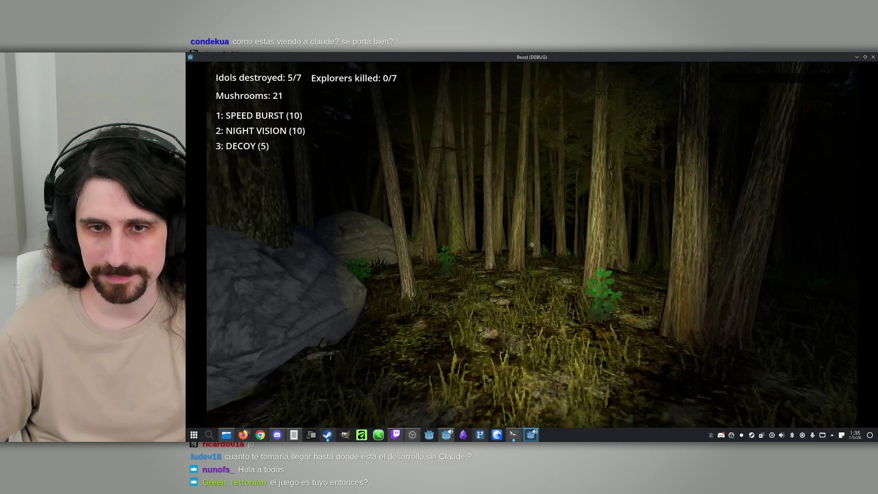
{"action": "key", "text": "w"}
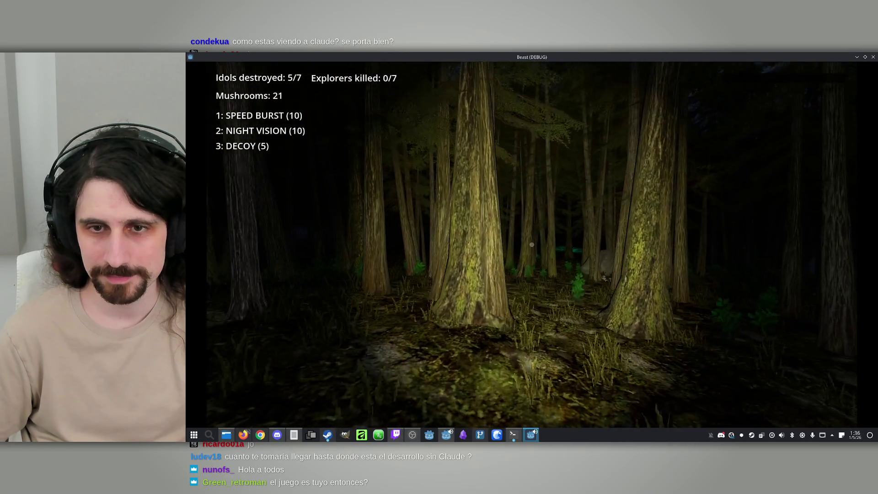
Pick up the mushrooms by the rock to reach 23, then toggle the map again
{"action": "key", "text": "a"}
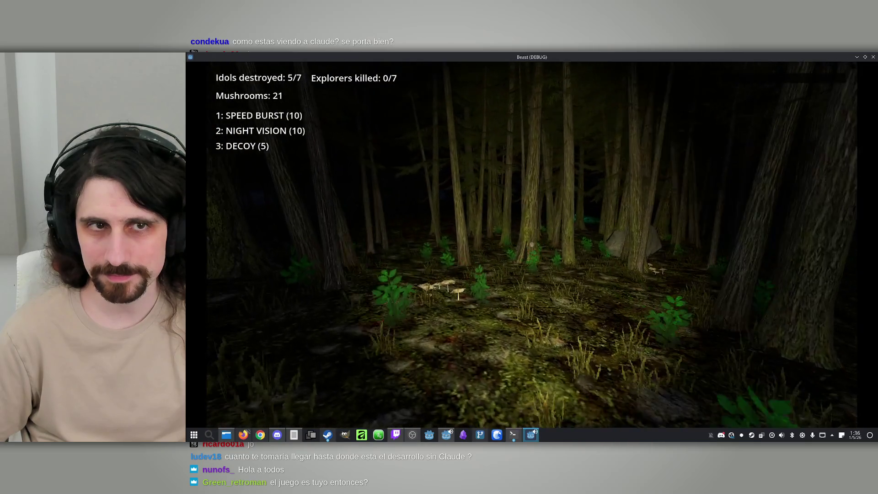
{"action": "key", "text": "w"}
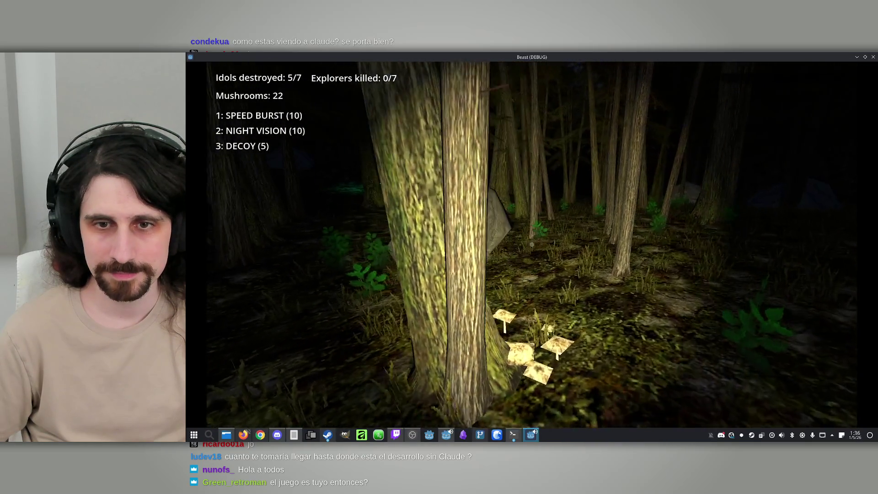
{"action": "key", "text": "w"}
{"action": "key", "text": "w"}
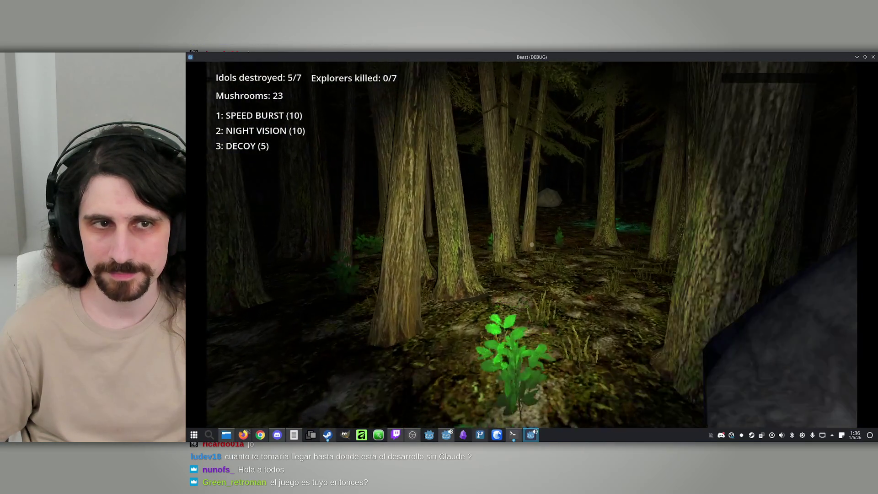
{"action": "key", "text": "w"}
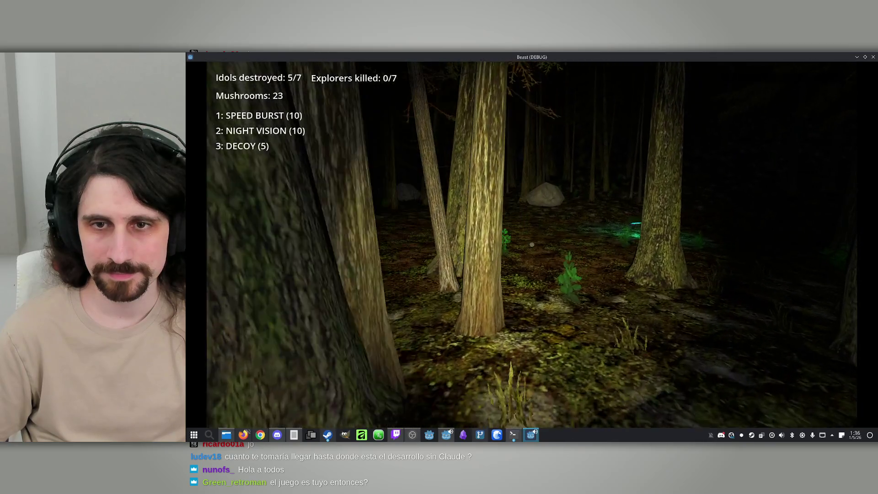
{"action": "key", "text": "w"}
{"action": "key", "text": "m"}
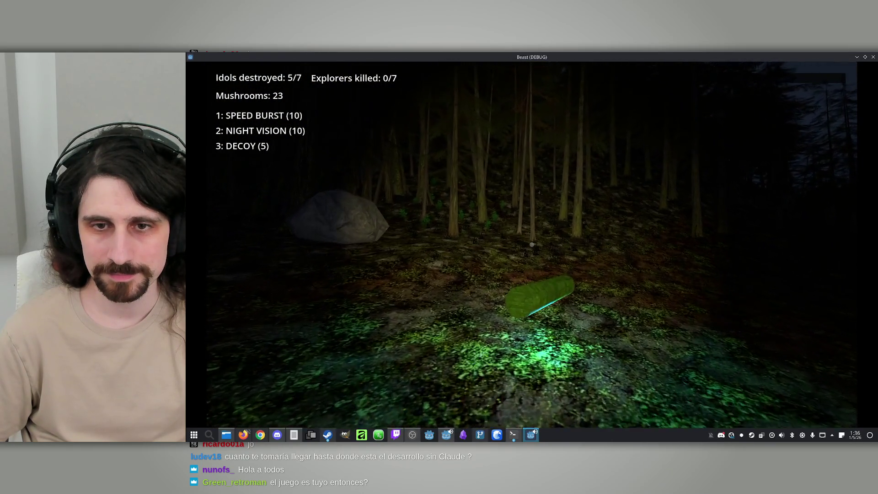
{"action": "key", "text": "w"}
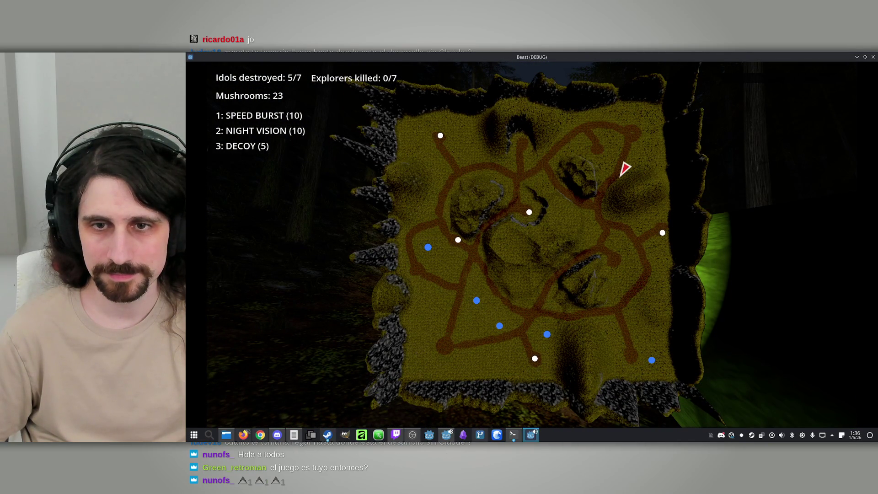
Toggle the map, then walk past the hillside trees until the You Died respawn screen appears
{"action": "key", "text": "m"}
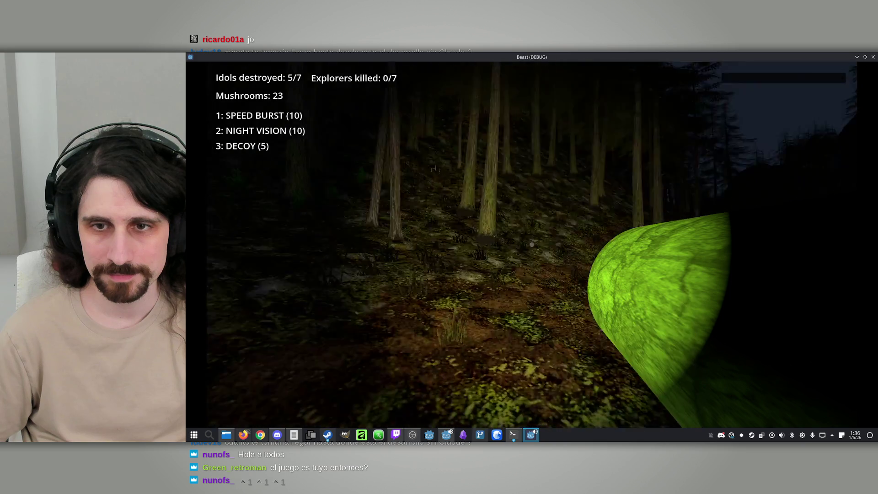
{"action": "key", "text": "m"}
{"action": "key", "text": "m"}
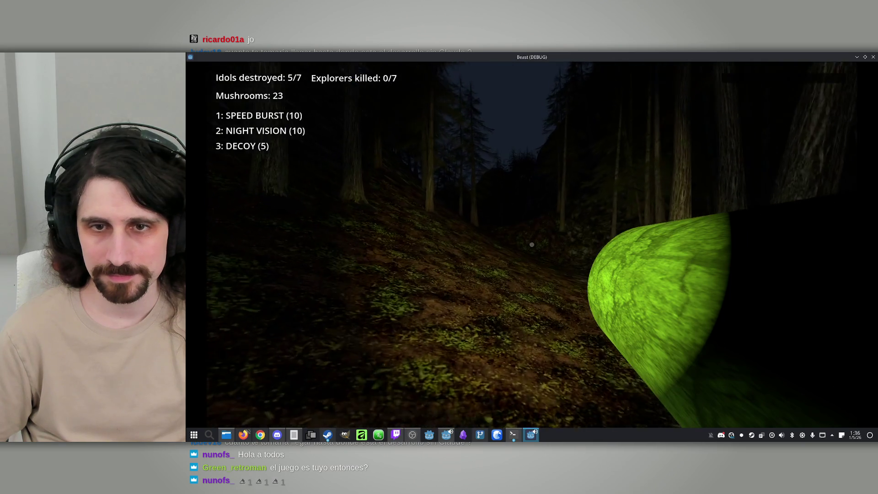
{"action": "key", "text": "w"}
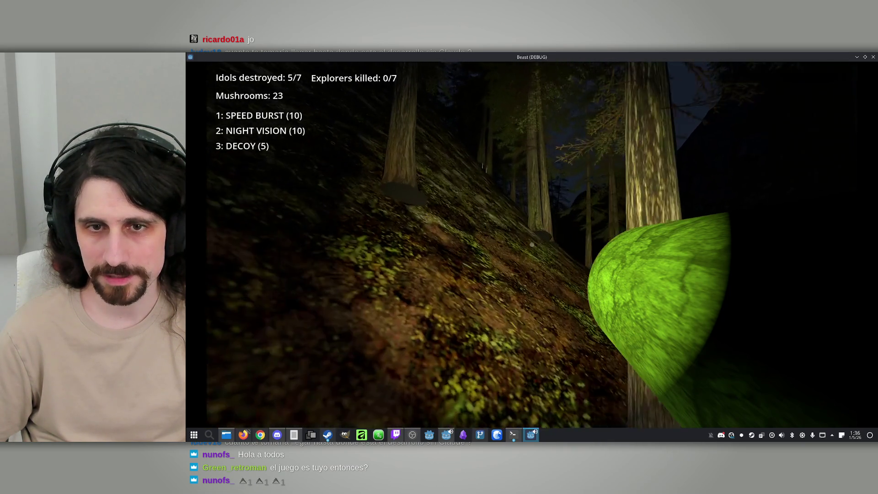
{"action": "key", "text": "super"}
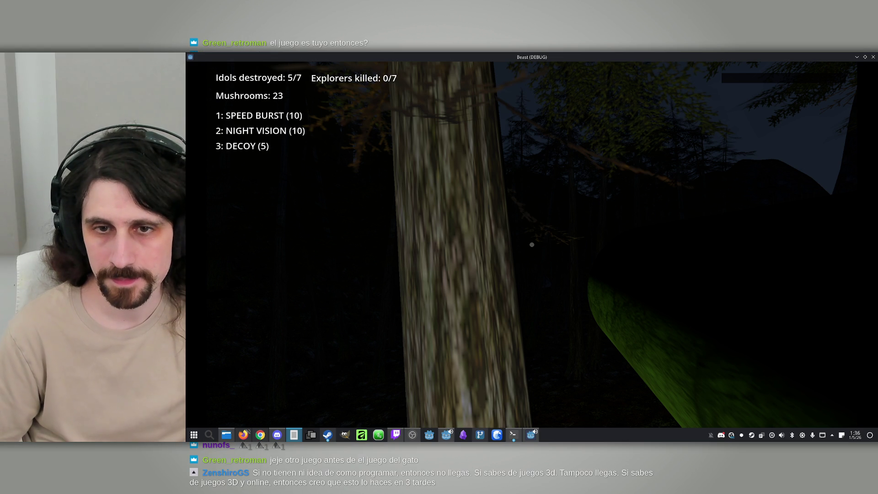
{"action": "key", "text": "w"}
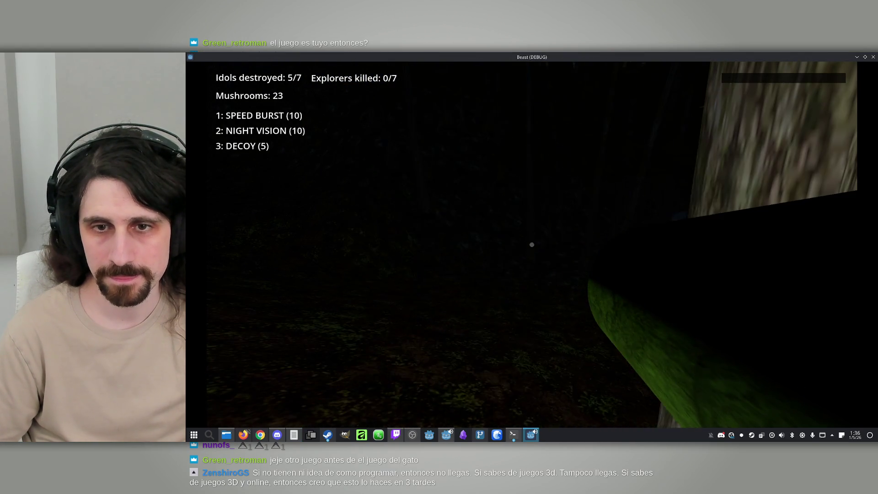
{"action": "key", "text": "m"}
{"action": "key", "text": "w"}
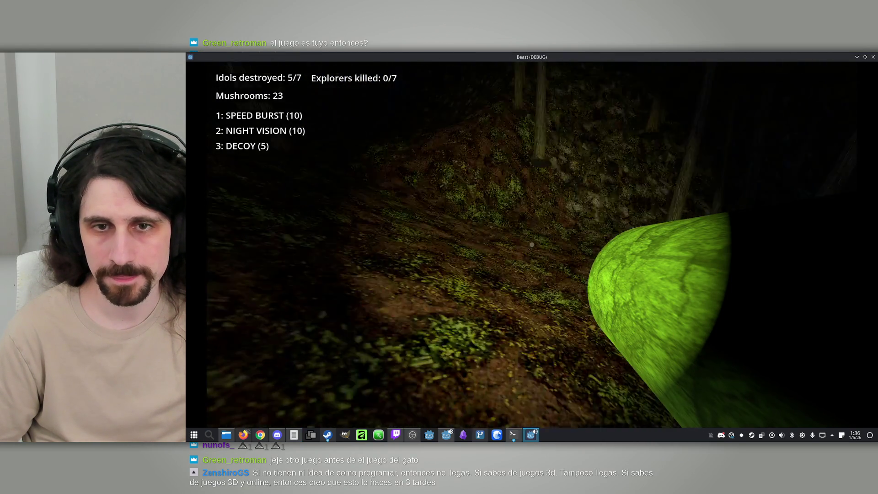
{"action": "key", "text": "w"}
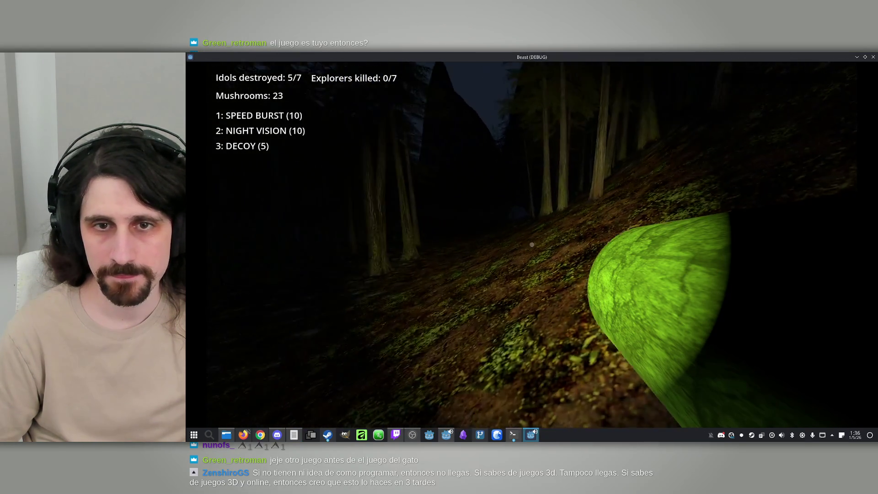
{"action": "key", "text": "w"}
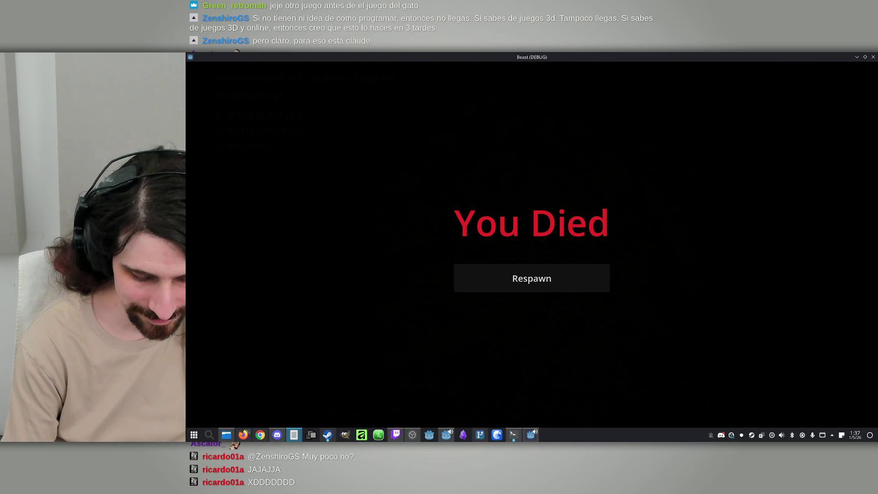
Focus the Beast game window, dismissing the repeatedly opened KDE launcher
{"action": "key", "text": "super"}
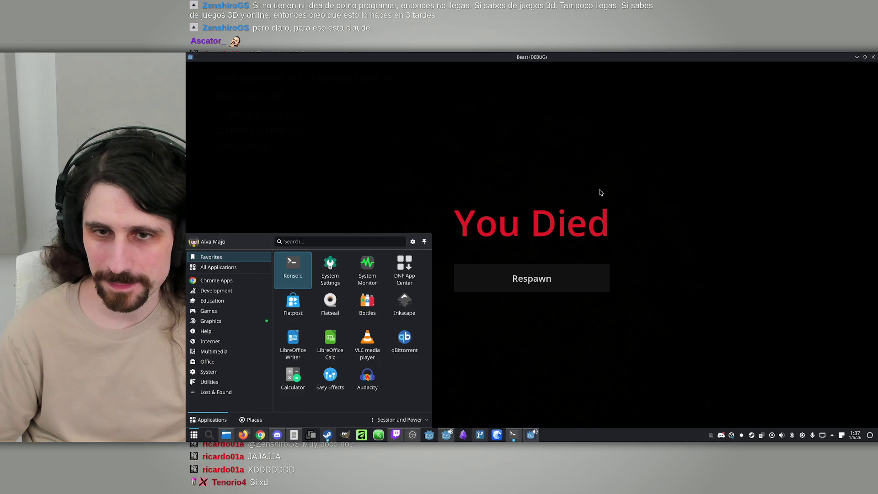
{"action": "key", "text": "Escape"}
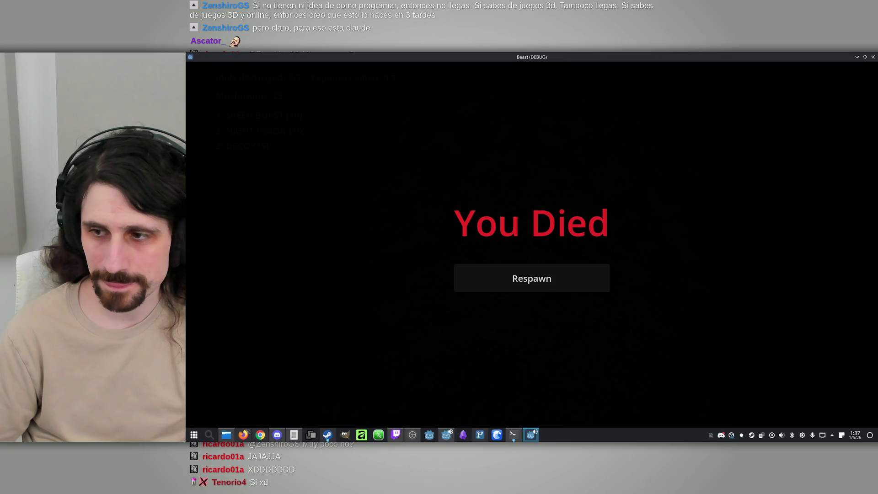
{"action": "key", "text": "super"}
{"action": "key", "text": "Escape"}
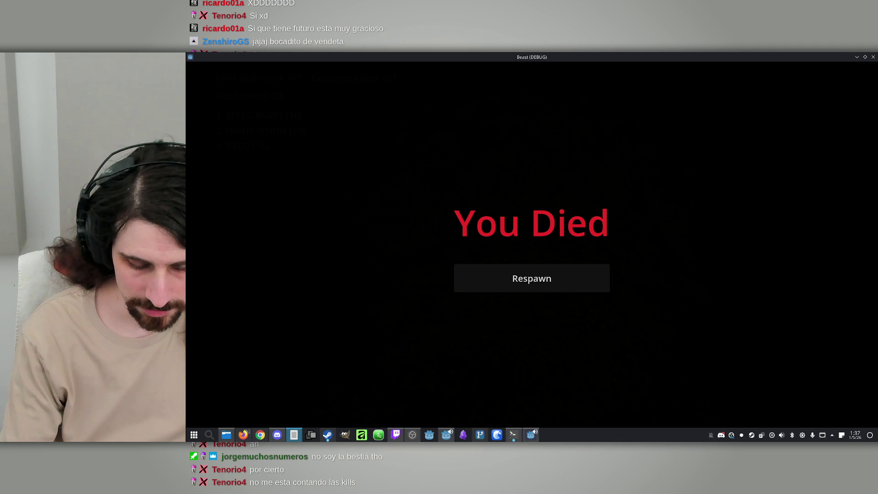
{"action": "left_click", "coordinate": [571, 310]}
{"action": "key", "text": "super"}
{"action": "key", "text": "Escape"}
{"action": "key", "text": "super"}
{"action": "key", "text": "Escape"}
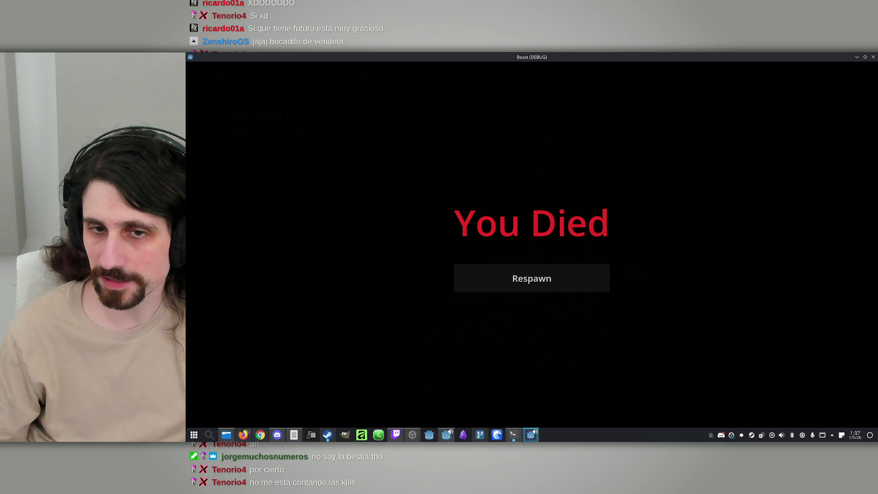
{"action": "key", "text": "super"}
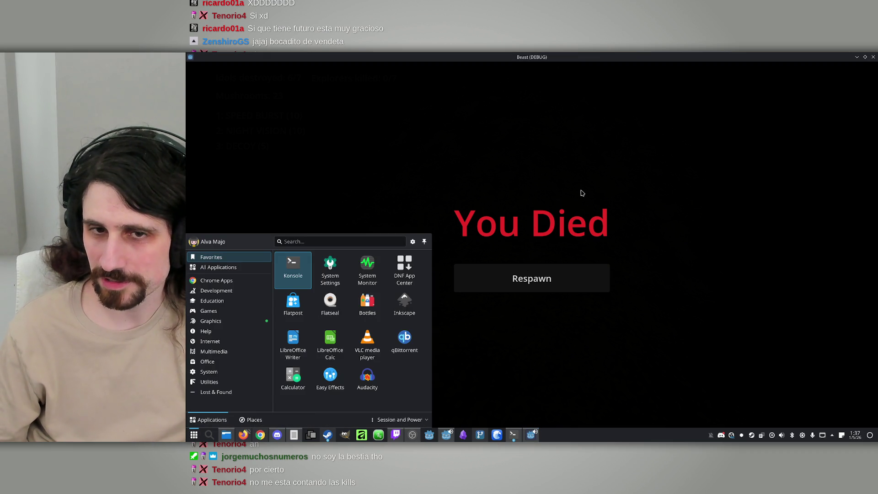
{"action": "key", "text": "Escape"}
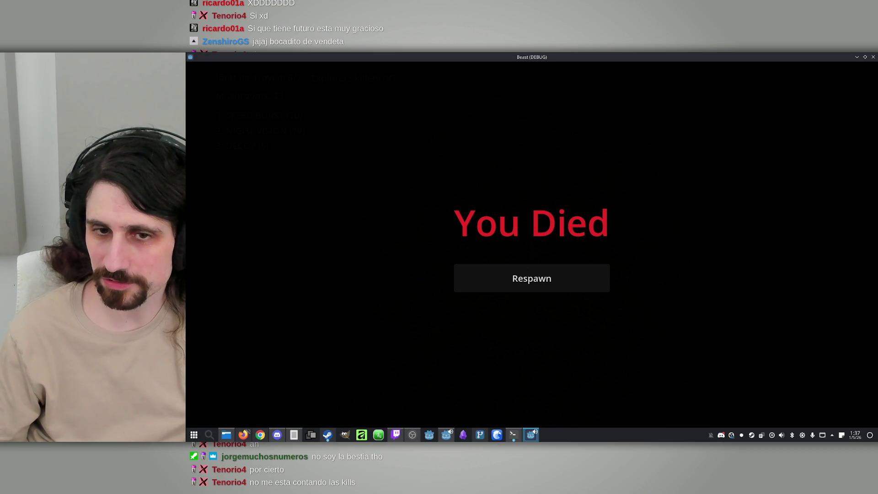
{"action": "key", "text": "super"}
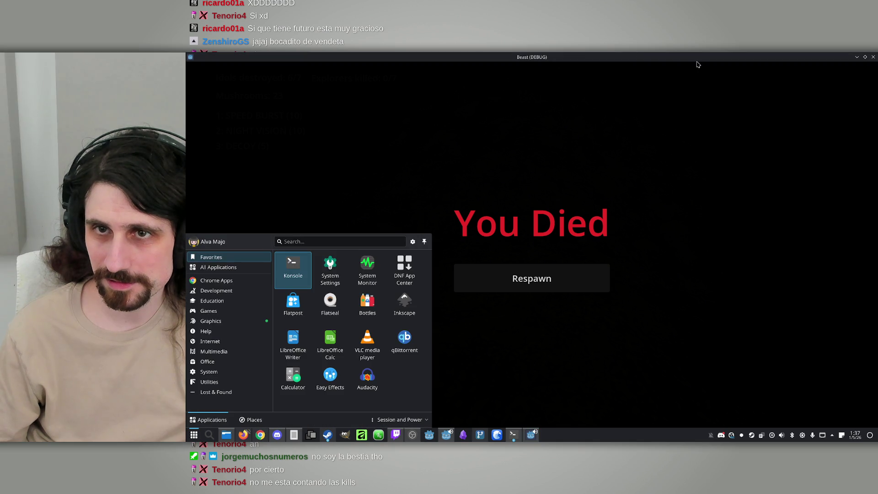
Restore the Beast debug window to a smaller size and move it down-left
{"action": "double_click", "coordinate": [698, 56]}
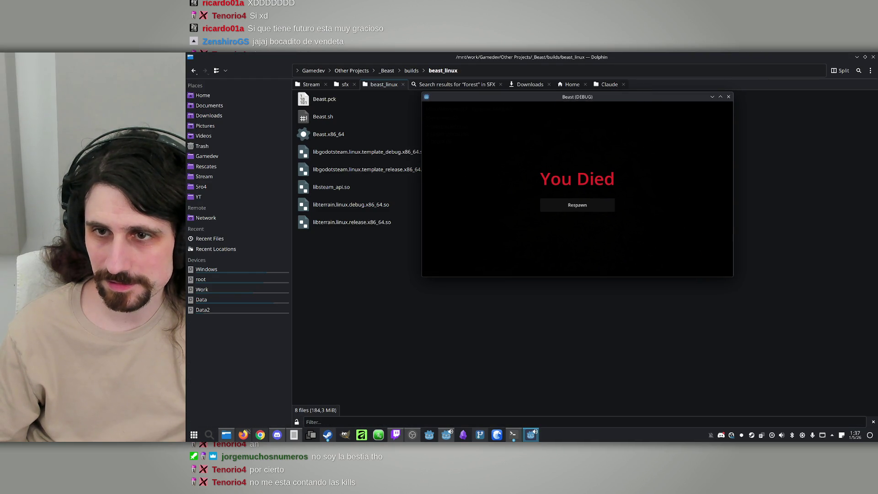
{"action": "key", "text": "super"}
{"action": "key", "text": "Escape"}
{"action": "mouse_move", "coordinate": [670, 97]}
{"action": "left_mouse_down"}
{"action": "mouse_move", "coordinate": [575, 115]}
{"action": "mouse_move", "coordinate": [632, 109]}
{"action": "left_mouse_up"}
{"action": "key", "text": "super"}
{"action": "key", "text": "Escape"}
{"action": "key", "text": "alt+F4"}
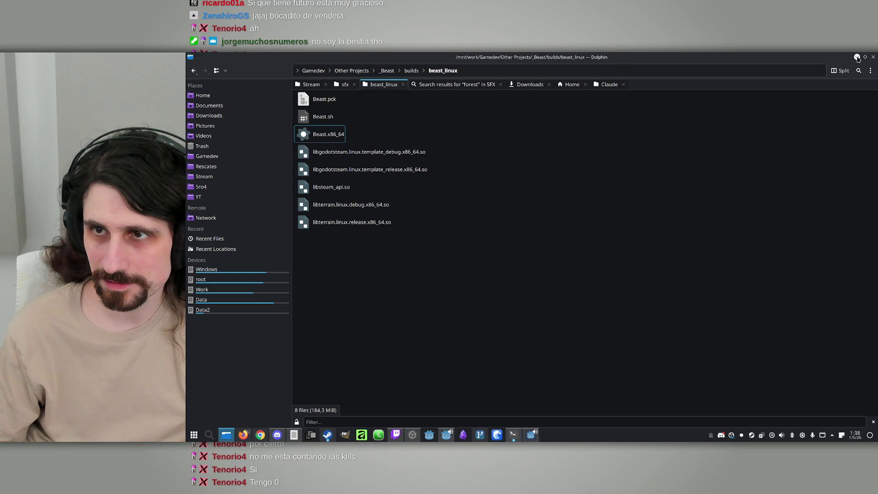
Minimize the Dolphin file manager and the Godot editor, then refocus the Beast debug window
{"action": "left_click", "coordinate": [857, 58]}
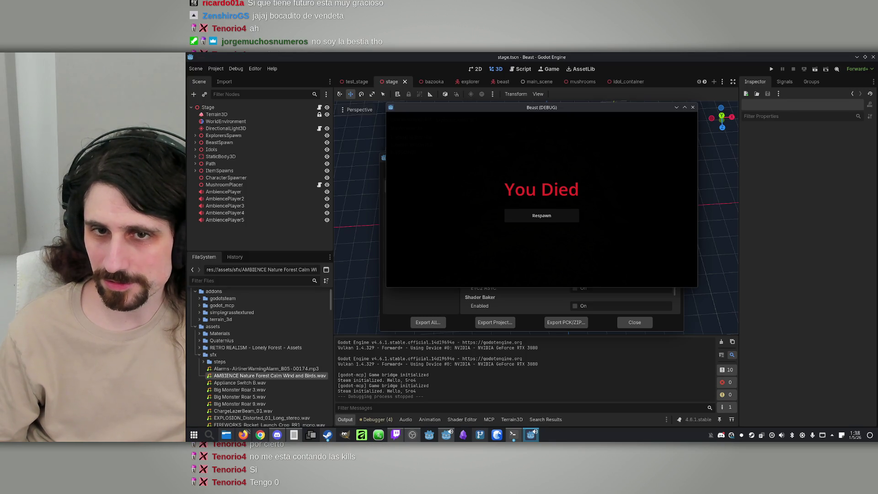
{"action": "key", "text": "super"}
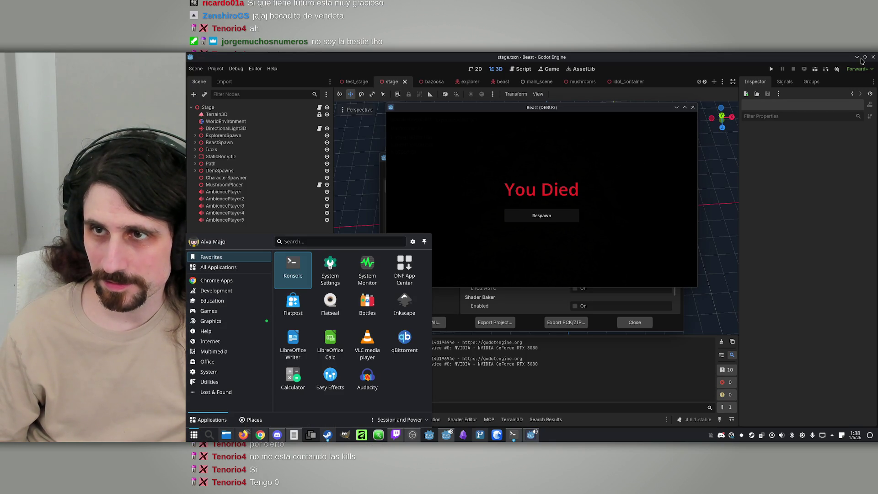
{"action": "left_click", "coordinate": [858, 58]}
{"action": "left_click", "coordinate": [533, 216]}
{"action": "key", "text": "super"}
{"action": "left_click", "coordinate": [676, 125]}
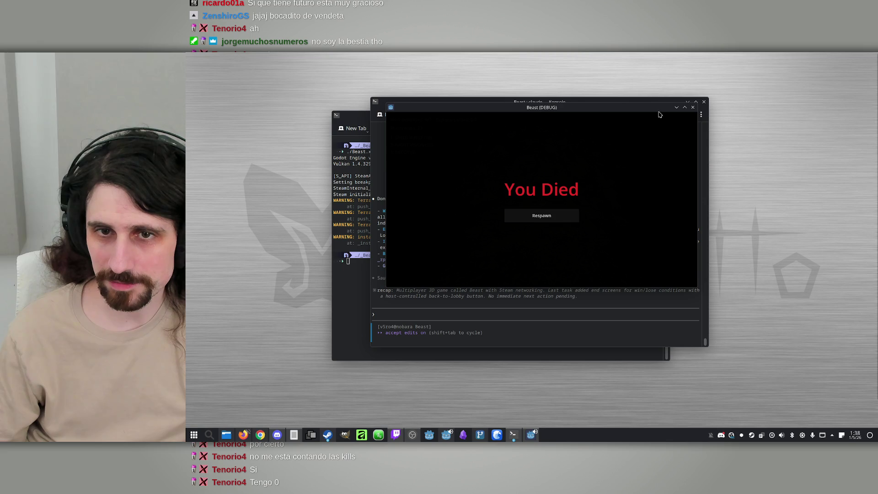
{"action": "left_click", "coordinate": [541, 217]}
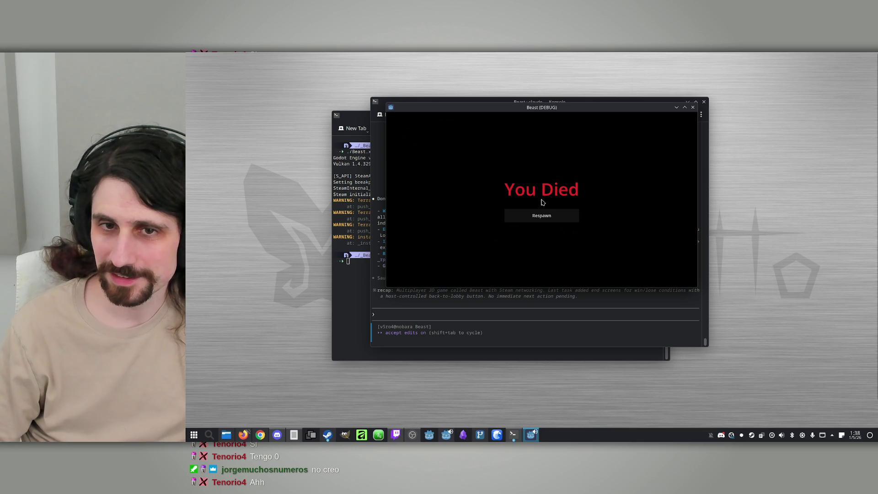
Shift the game window down and right, then close the Beast debug window
{"action": "left_click_drag", "start_coordinate": [584, 110], "coordinate": [602, 129]}
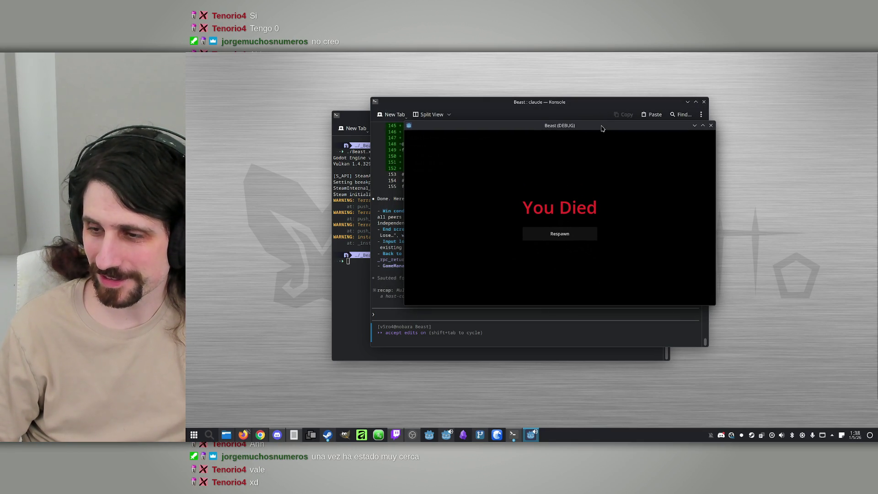
{"action": "left_click_drag", "start_coordinate": [663, 128], "coordinate": [661, 139]}
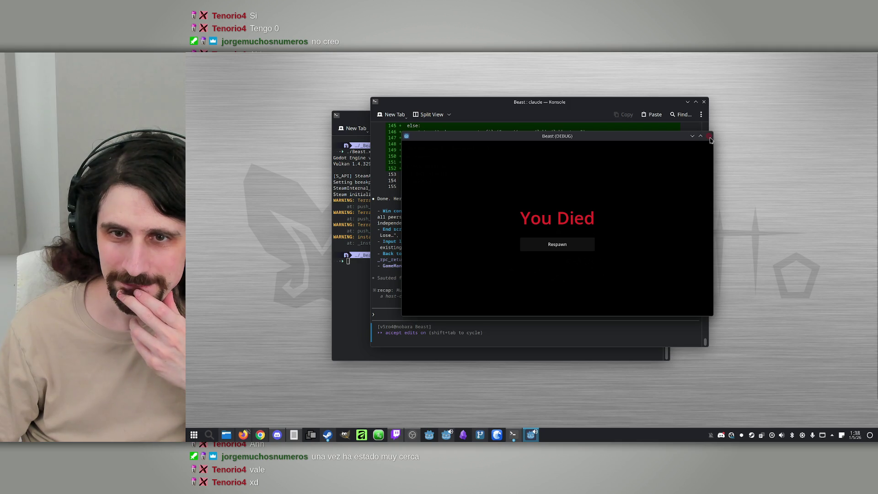
{"action": "left_click", "coordinate": [708, 137]}
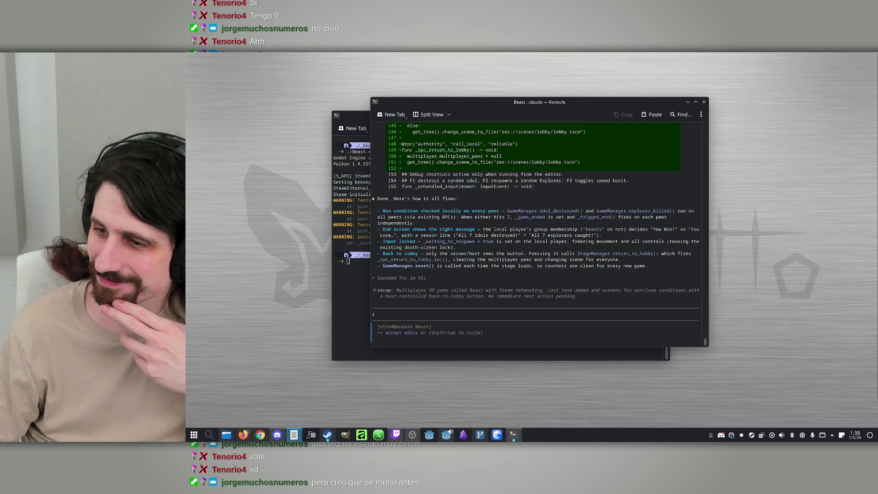
Run /usage at the Claude Code prompt and dismiss the usage panel
{"action": "left_click", "coordinate": [487, 308]}
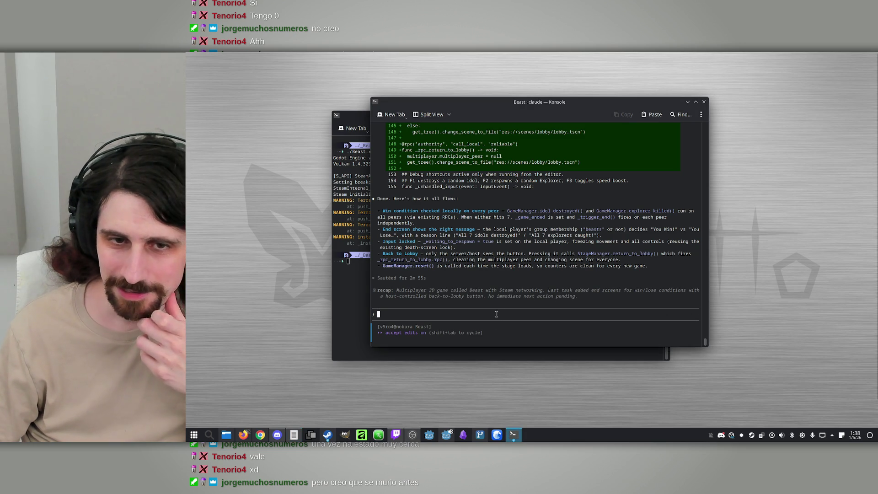
{"action": "type", "text": "/usage"}
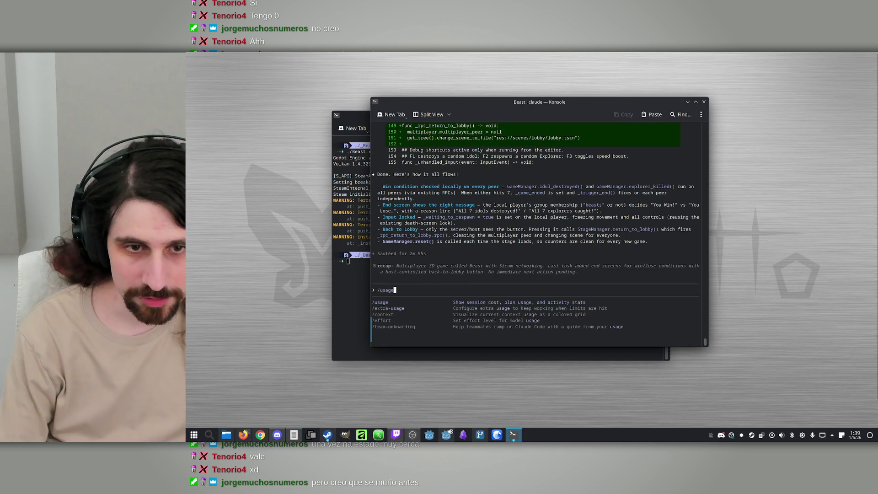
{"action": "key", "text": "Return"}
{"action": "key", "text": "Escape"}
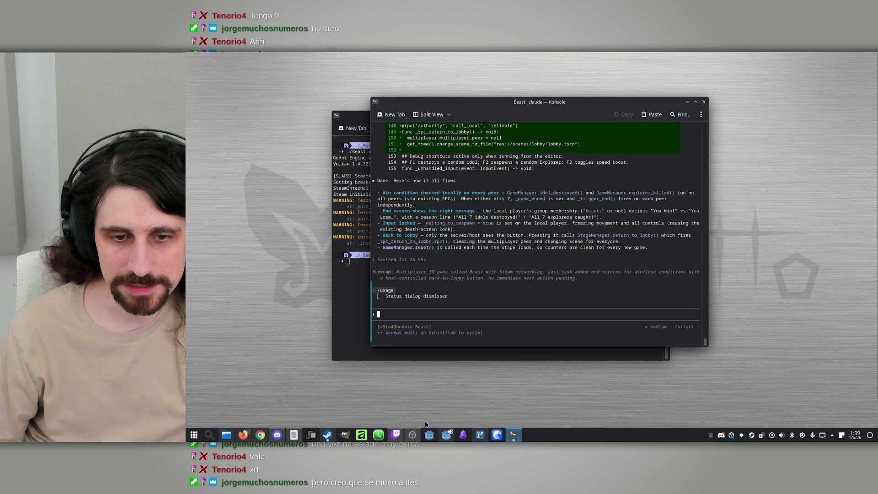
Close Godot's export settings dialog and bring the Claude Code terminal back to front
{"action": "left_click", "coordinate": [513, 434]}
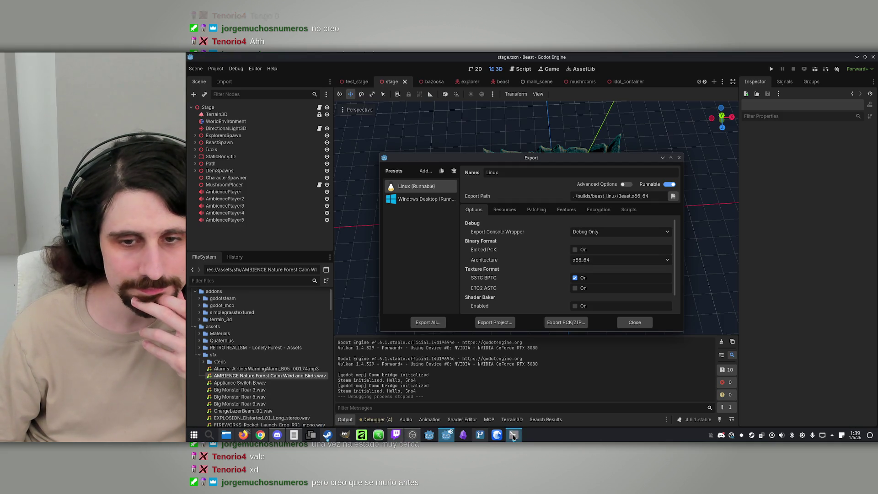
{"action": "left_click", "coordinate": [645, 323]}
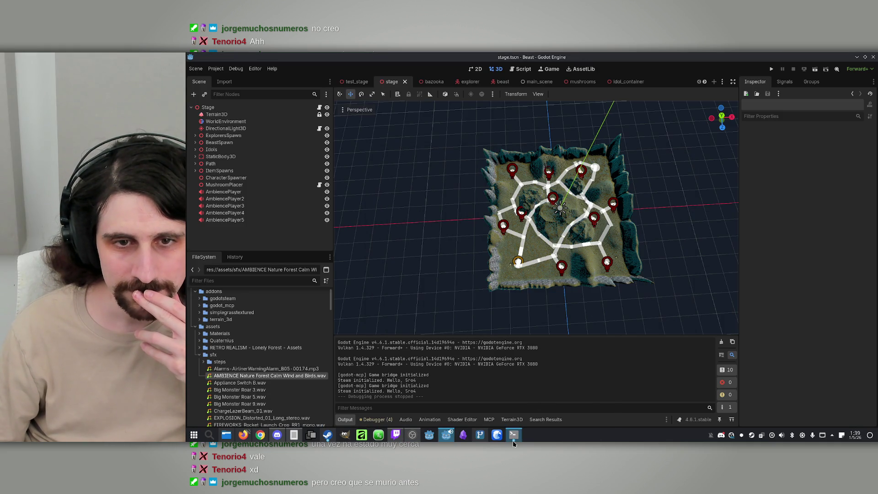
{"action": "mouse_move", "coordinate": [513, 434]}
{"action": "left_click", "coordinate": [466, 404]}
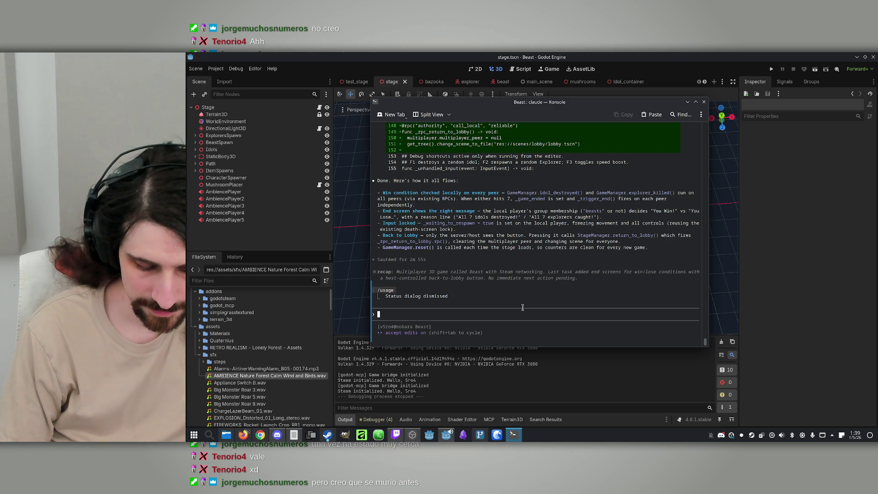
Report lingering dead-player models and repeating kill sounds; request teleport-to-respawn before the death screen
{"action": "type", "text": "w"}
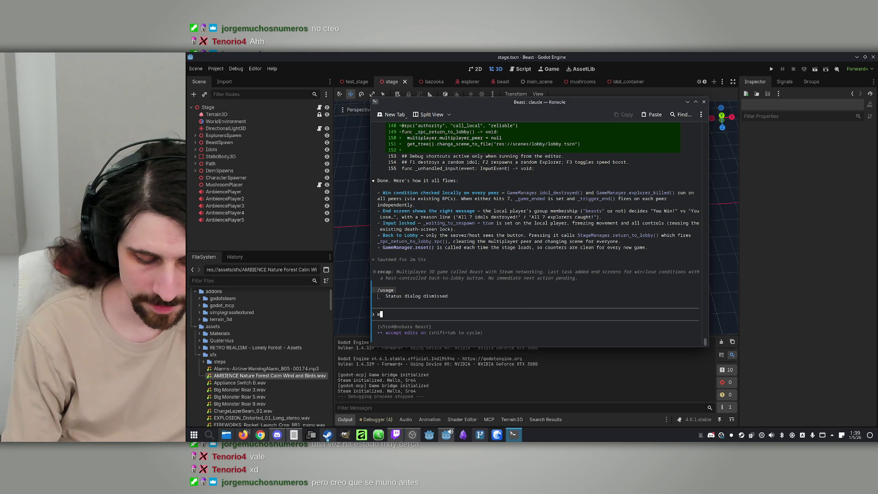
{"action": "type", "text": "hen a player dies, its model doesn't"}
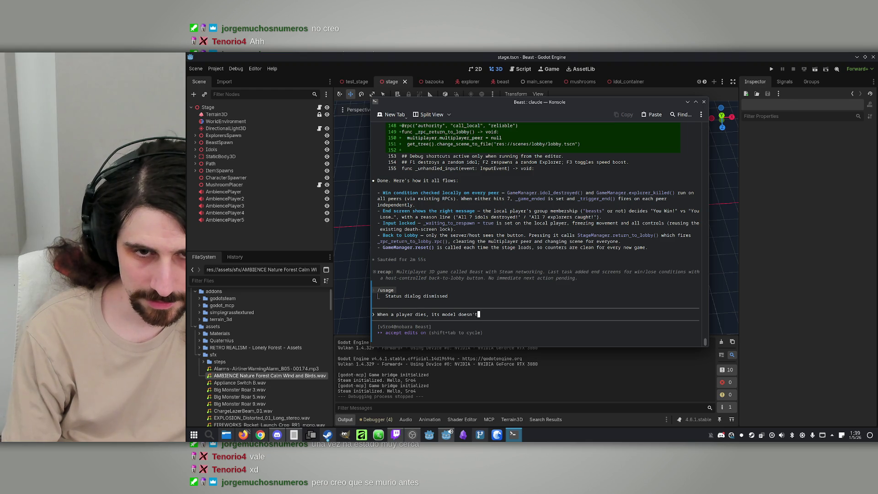
{"action": "type", "text": " disappear until he clicks re"}
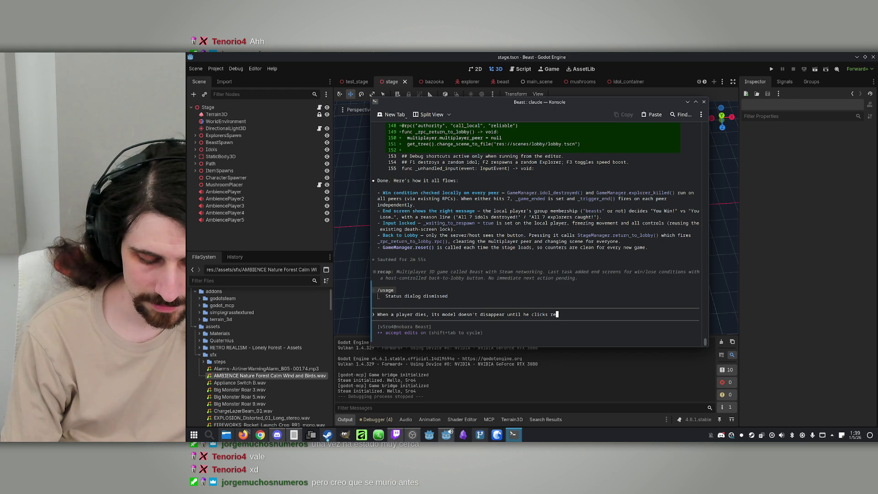
{"action": "type", "text": "spawn, "}
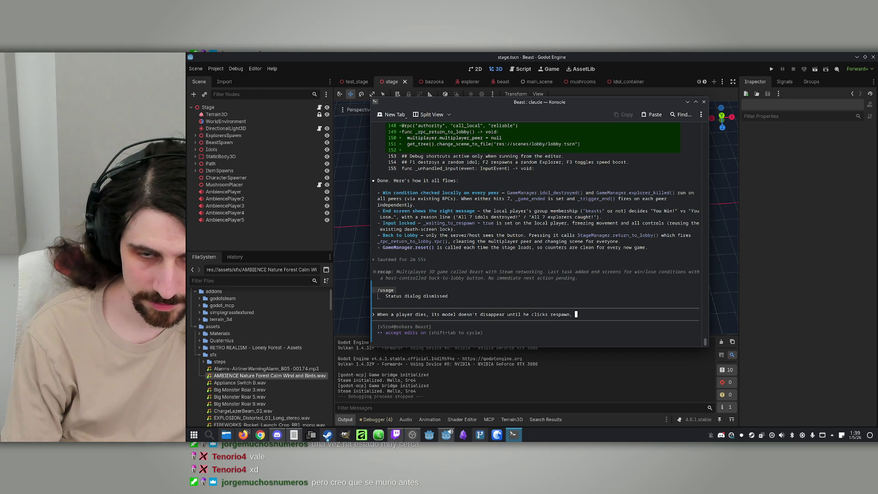
{"action": "type", "text": "so to"}
{"action": "type", "text": " other "}
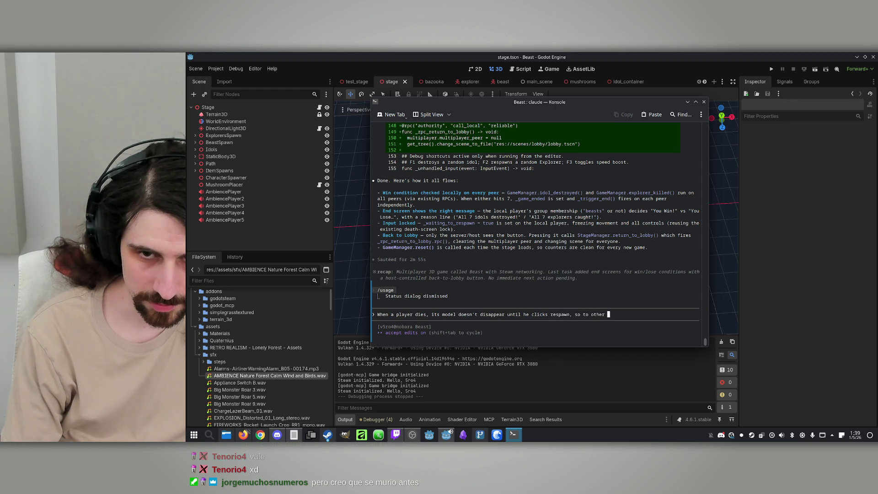
{"action": "type", "text": "players it lo"}
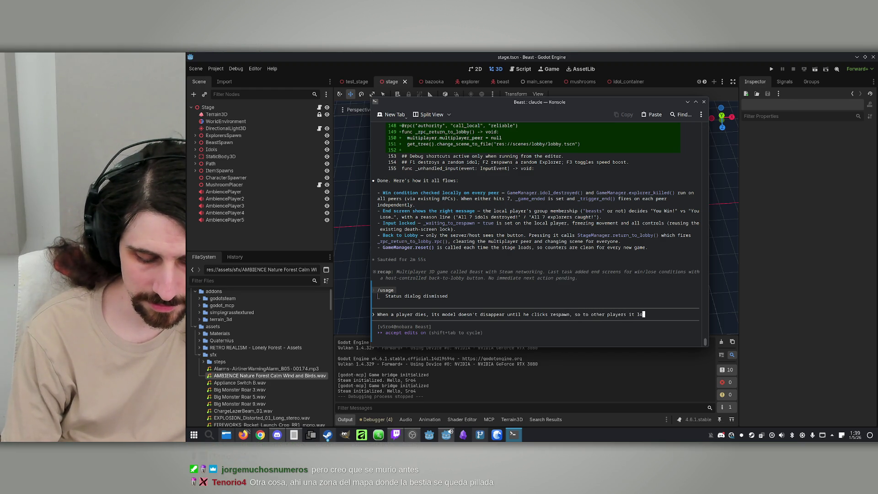
{"action": "type", "text": "oks like he's"}
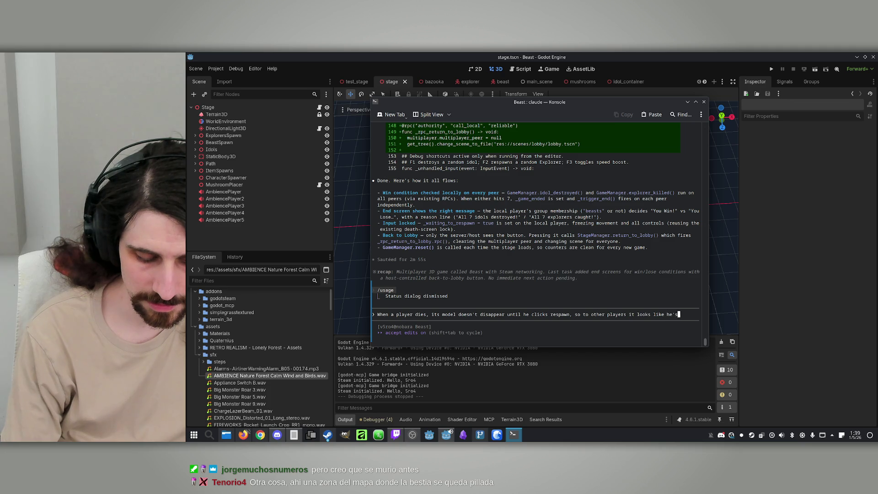
{"action": "type", "text": " alive. Al"}
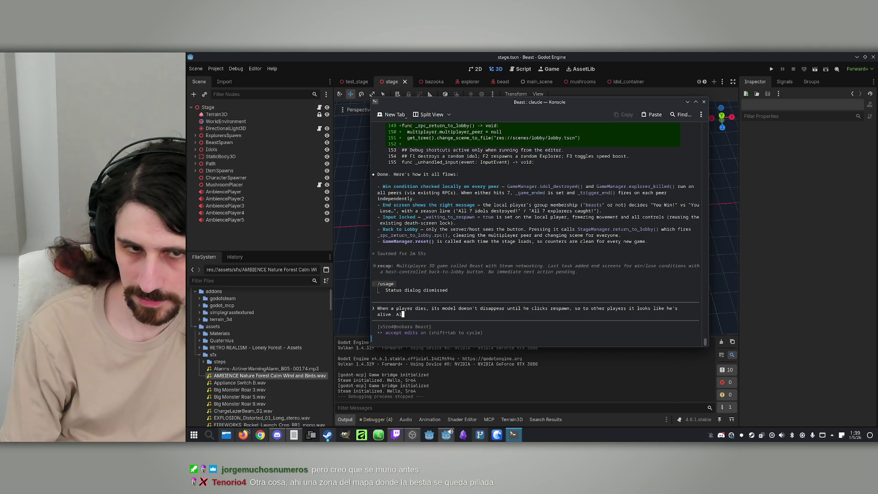
{"action": "type", "text": "Also,"}
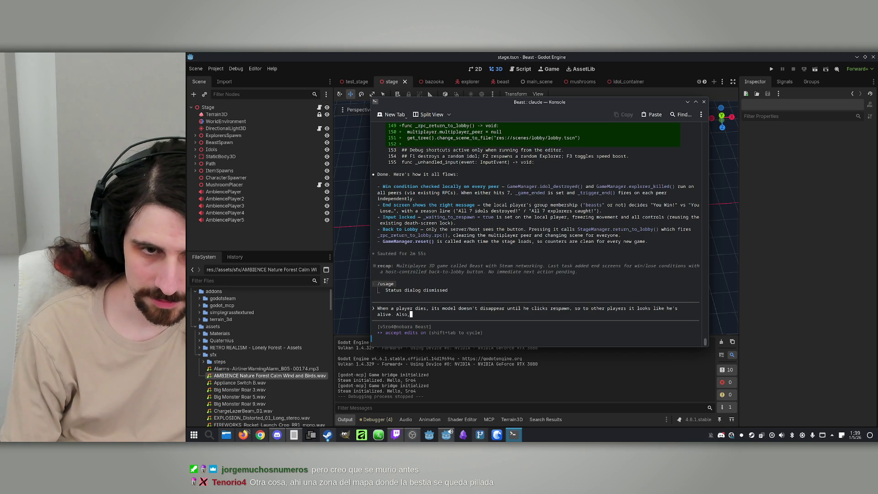
{"action": "type", "text": " the "}
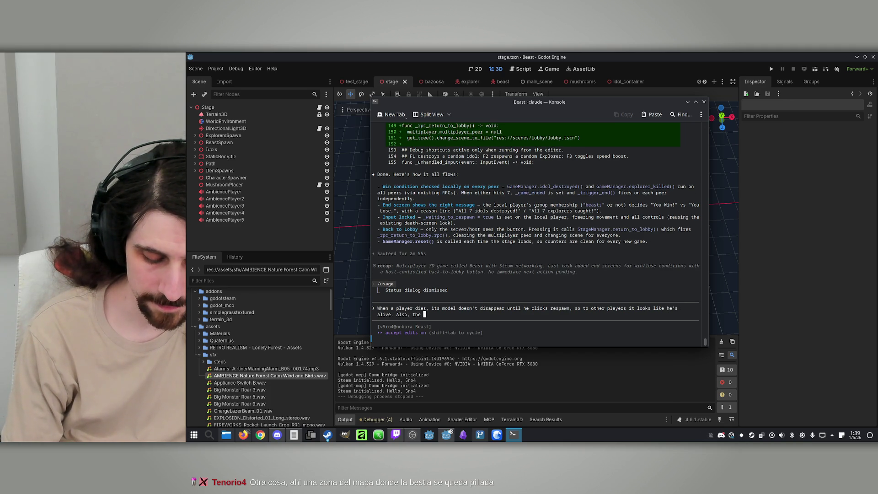
{"action": "type", "text": "killing sound"}
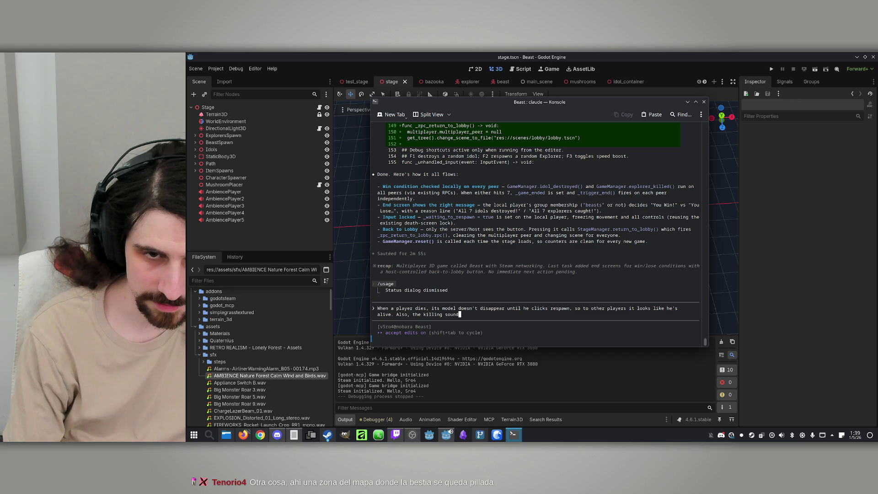
{"action": "type", "text": " plays"}
{"action": "type", "text": "ach time the beast "}
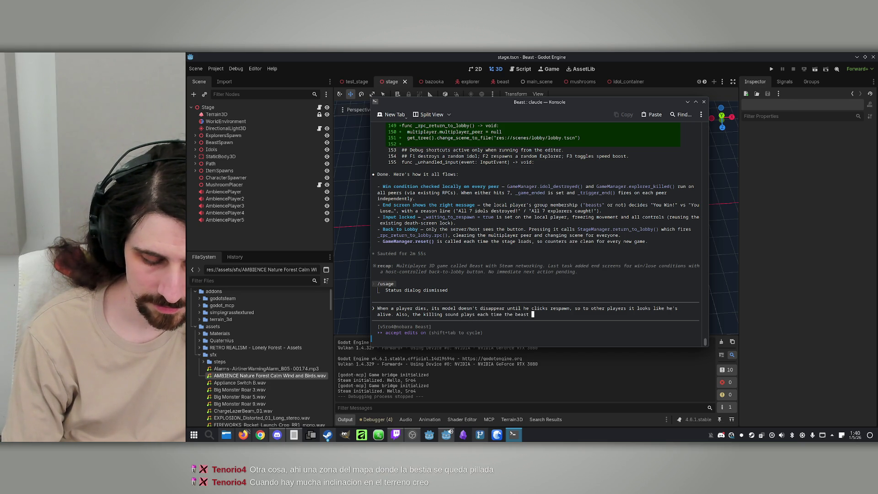
{"action": "type", "text": "passes th"}
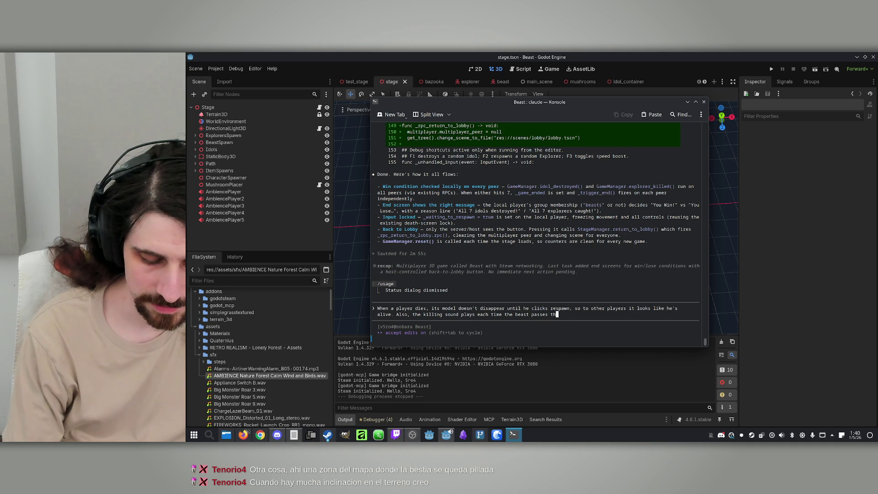
{"action": "type", "text": "rough, eve"}
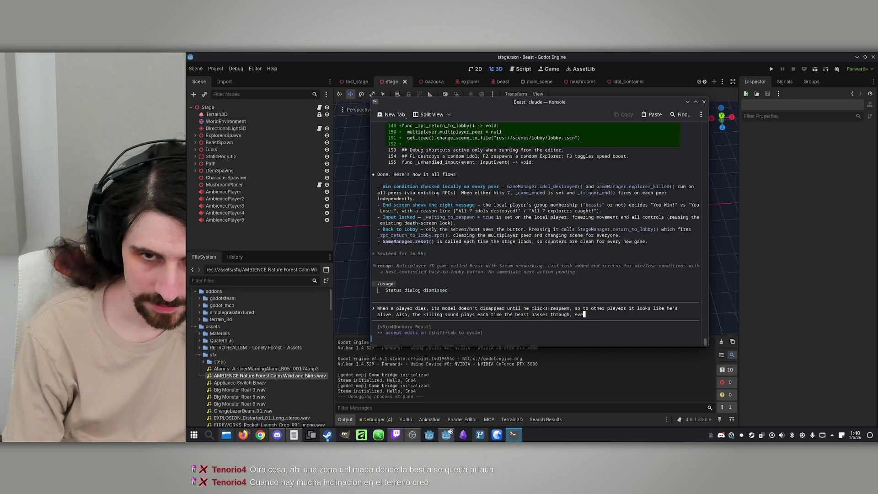
{"action": "type", "text": "n if the playe"}
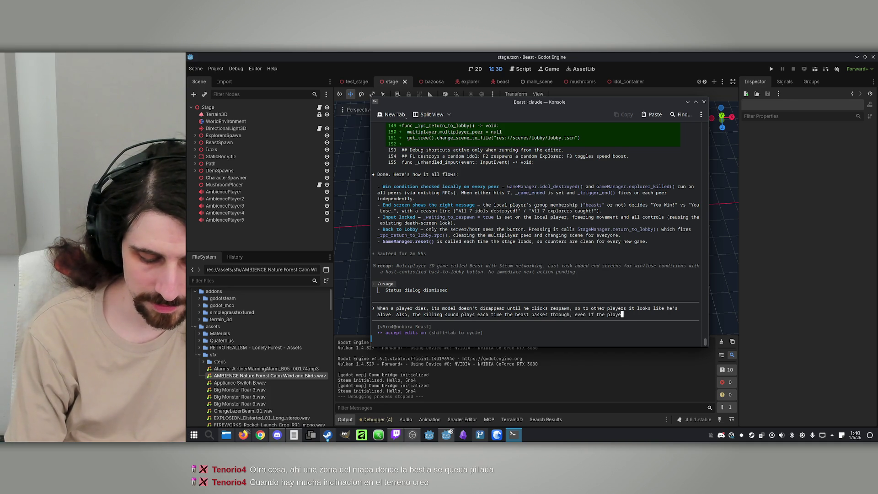
{"action": "type", "text": "r is already d"}
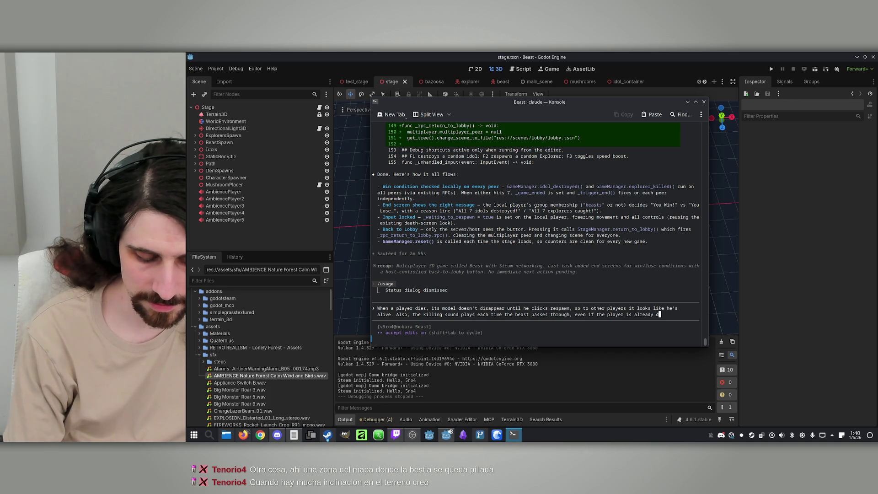
{"action": "type", "text": "ead."}
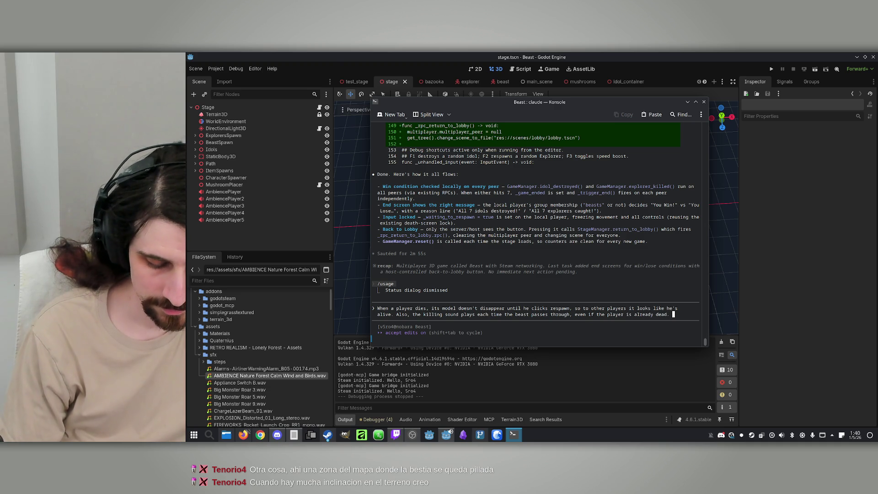
{"action": "type", "text": "Teleppr"}
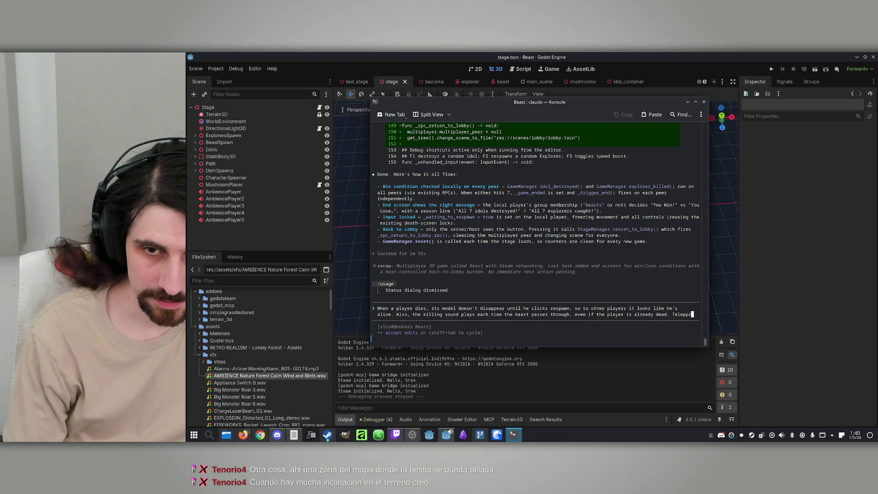
{"action": "type", "text": "port fi"}
{"action": "key", "text": "BackSpace"}
{"action": "key", "text": "BackSpace"}
{"action": "key", "text": "BackSpace"}
{"action": "type", "text": "To fi"}
{"action": "type", "text": "t, "}
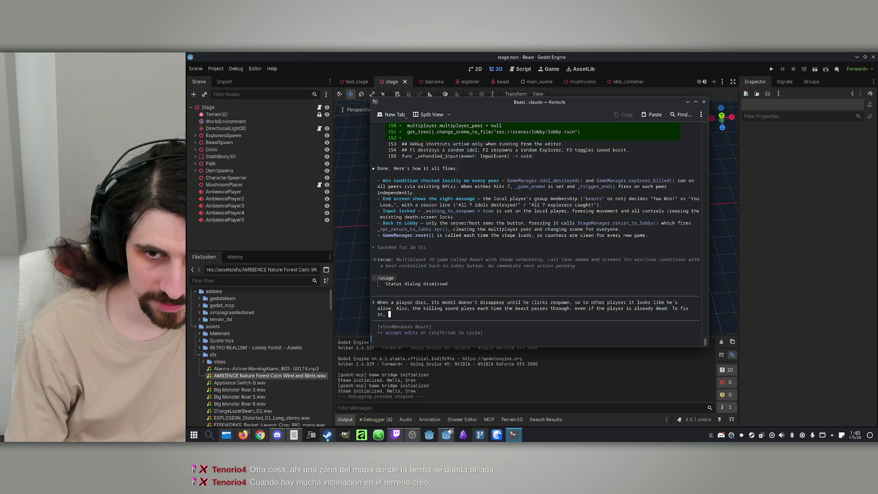
{"action": "type", "text": "teleport"}
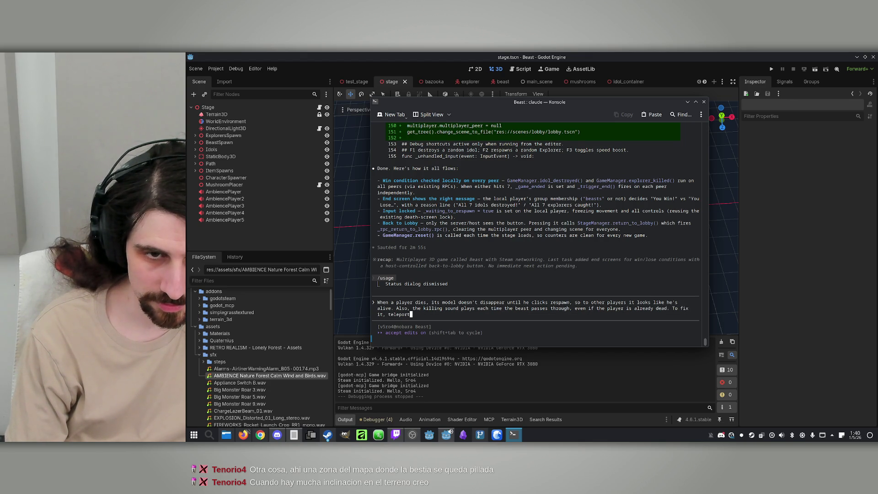
{"action": "type", "text": " first t"}
{"action": "type", "text": "e player to the respawn poinyt, and then "}
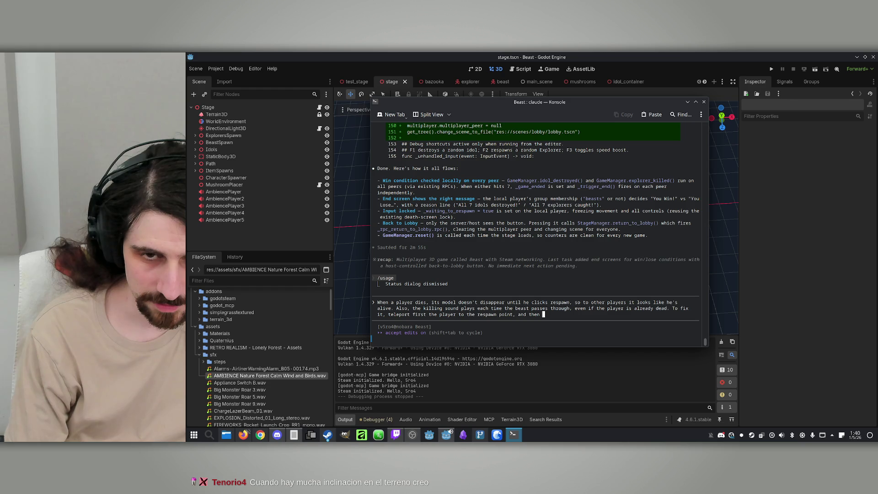
{"action": "type", "text": "sh"}
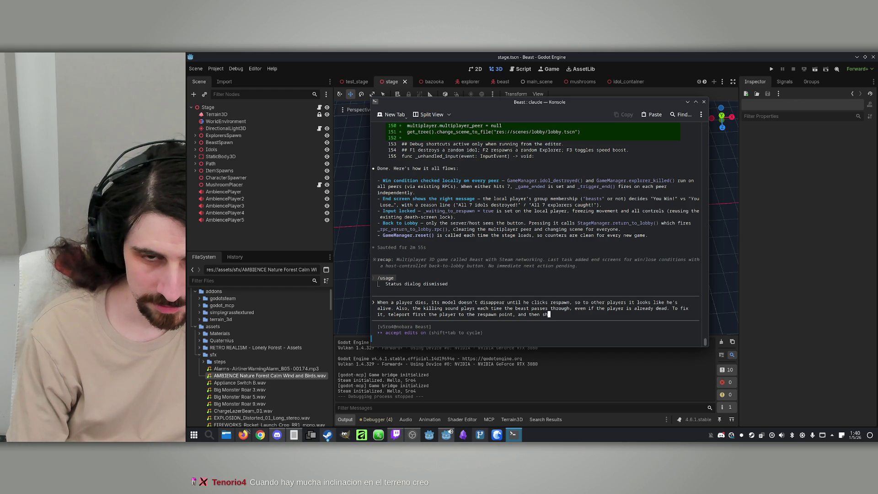
{"action": "type", "text": "ow the de"}
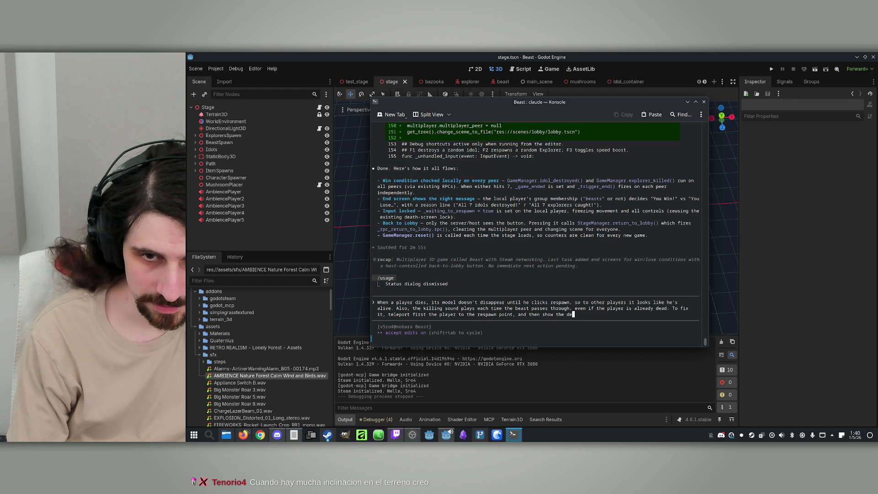
{"action": "type", "text": "ath screen"}
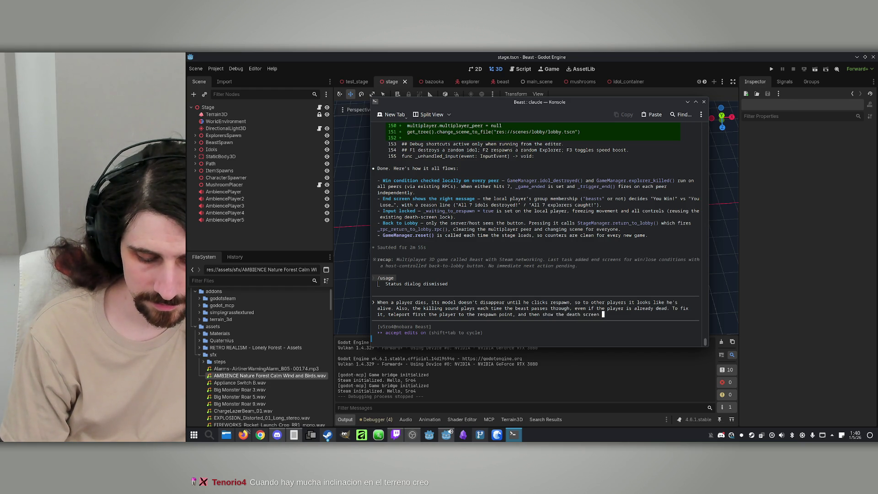
{"action": "type", "text": "("}
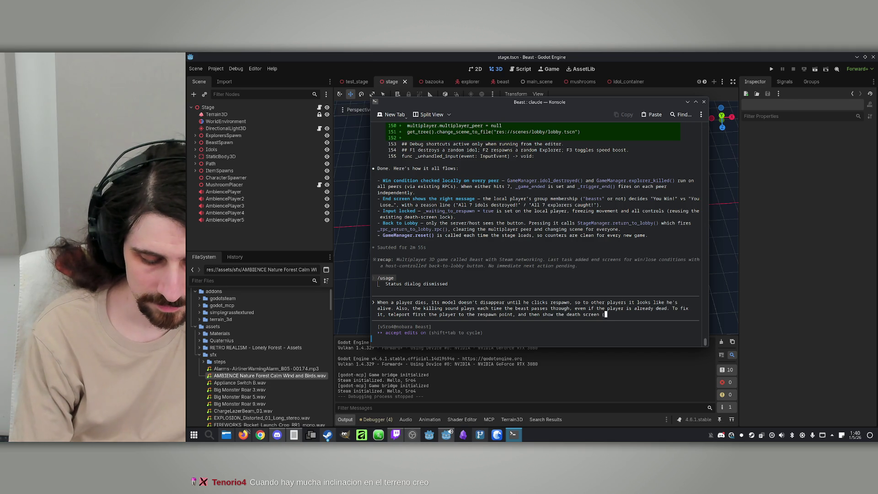
{"action": "type", "text": "the "}
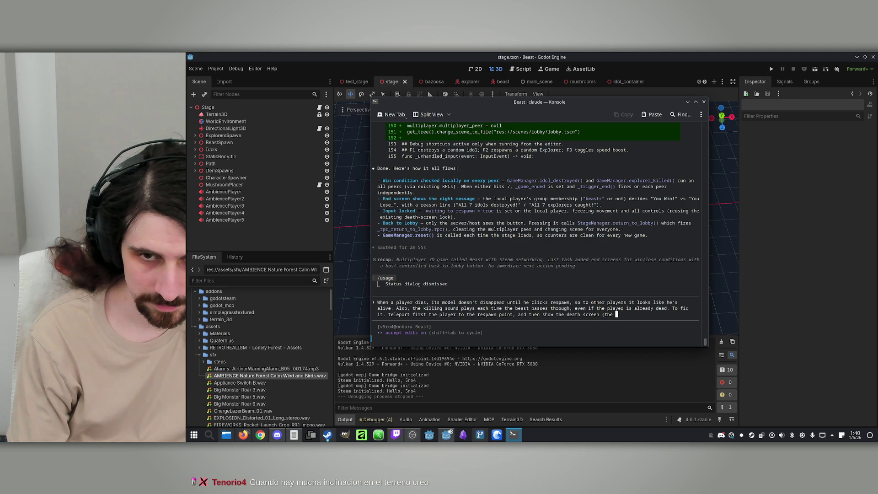
{"action": "type", "text": "respawn "}
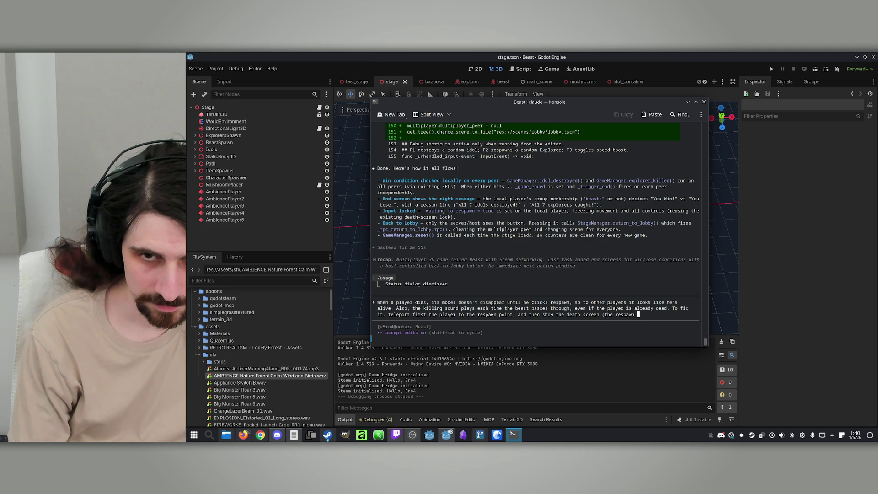
{"action": "type", "text": "button just "}
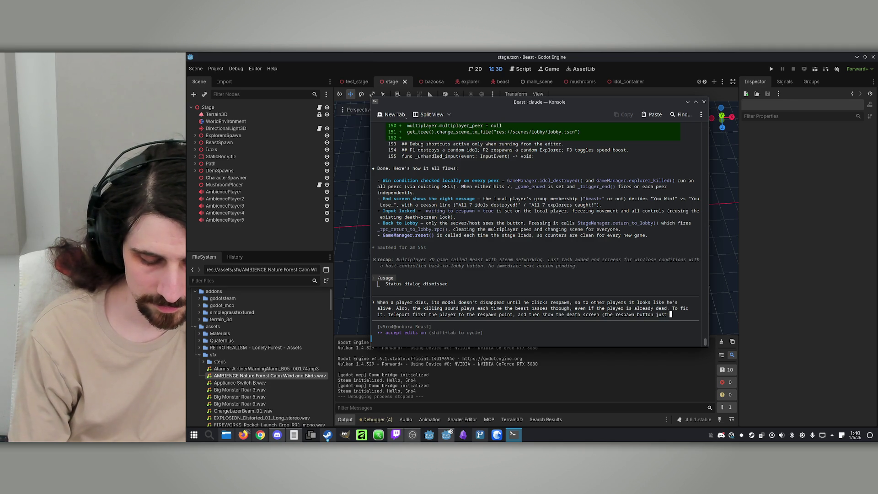
{"action": "type", "text": "closes the"}
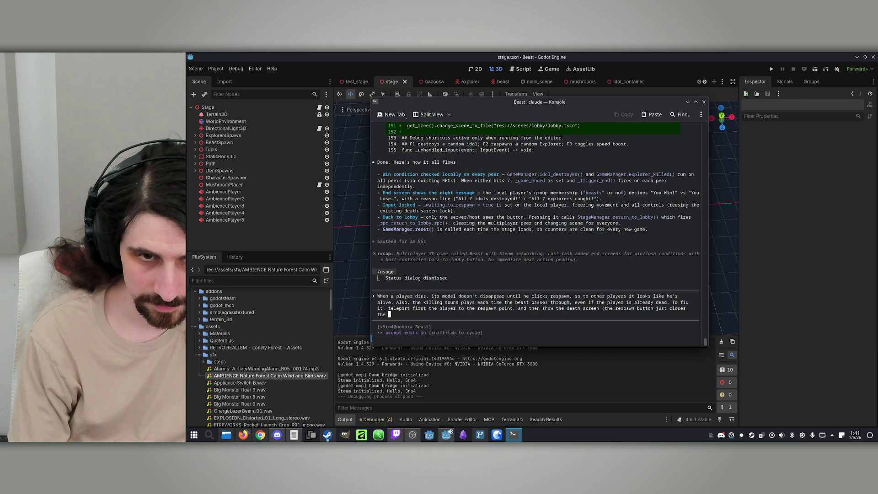
{"action": "key", "text": "BackSpace"}
{"action": "key", "text": "BackSpace"}
{"action": "key", "text": "BackSpace"}
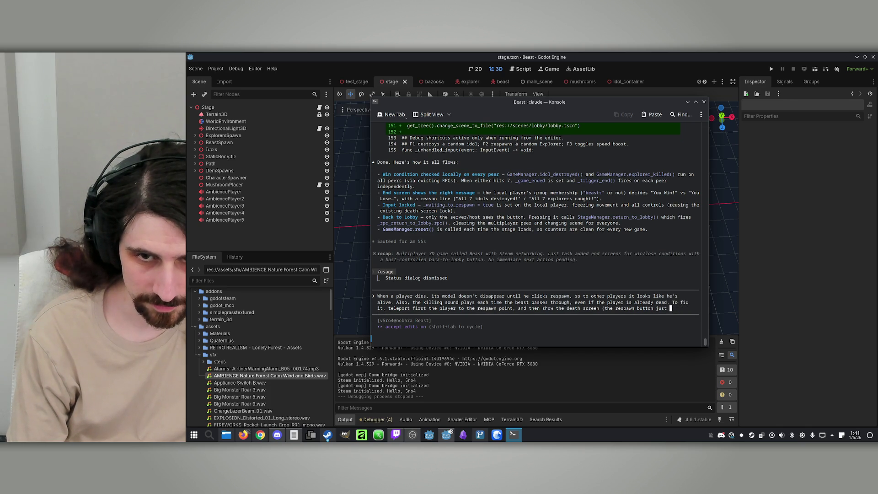
{"action": "type", "text": "."}
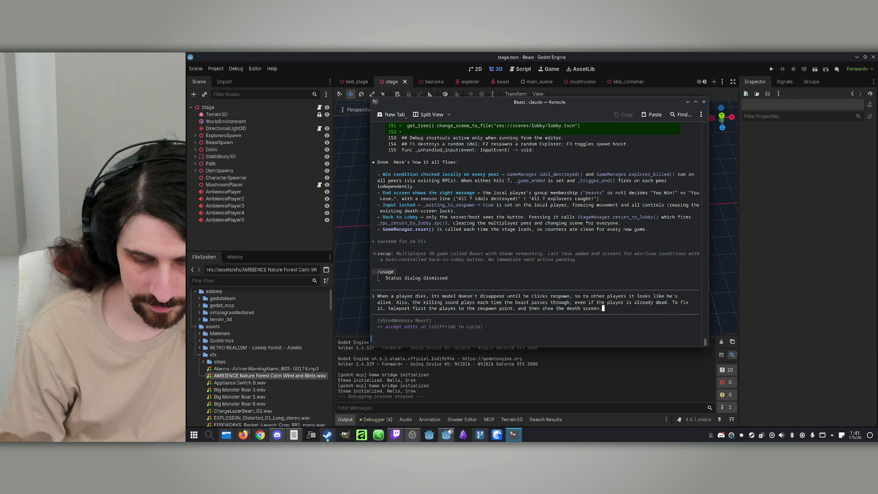
{"action": "key", "text": "Return"}
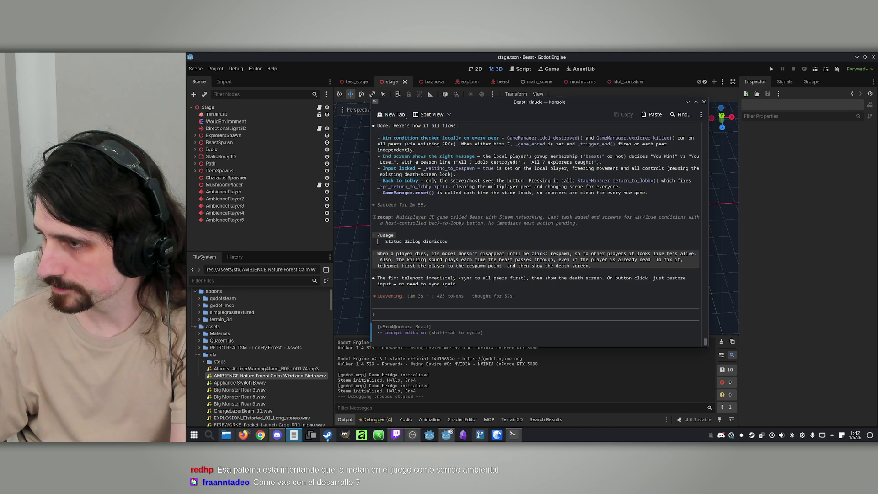
Refocus Konsole once Claude Code finishes planning the teleport-then-death-screen fix
{"action": "left_click", "coordinate": [556, 268]}
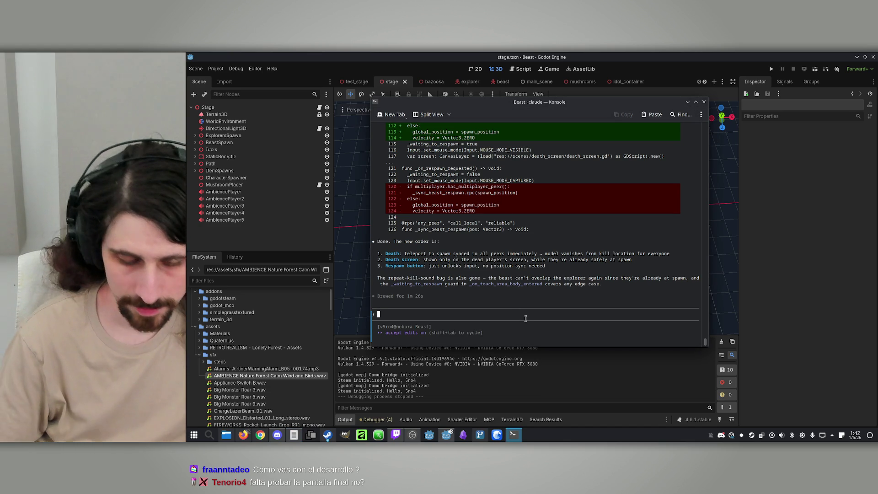
Send the bug report that a bazooka hit on the beast kills the explorer, ending 'Fix it.'
{"action": "type", "text": "When an explorer "}
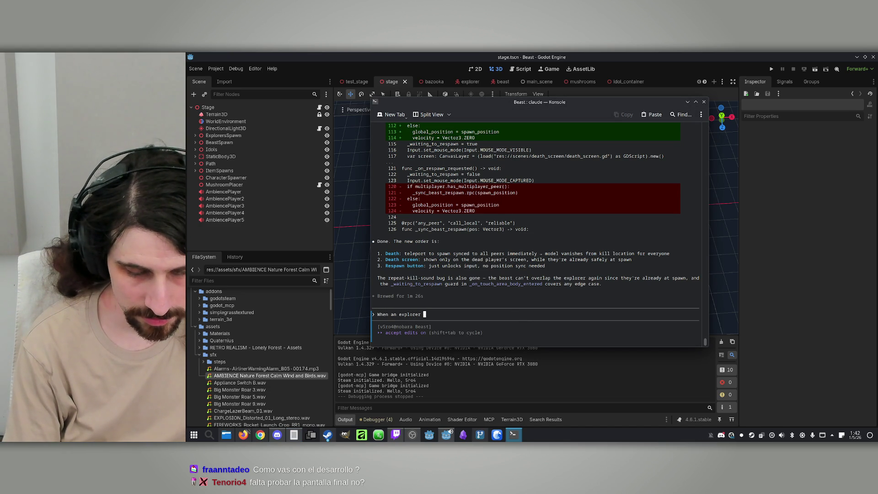
{"action": "type", "text": "shoots the bazook"}
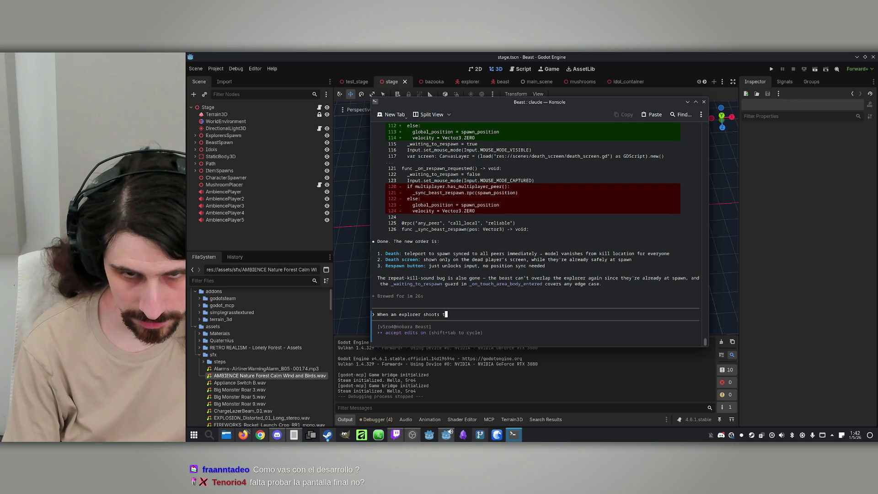
{"action": "type", "text": "a t"}
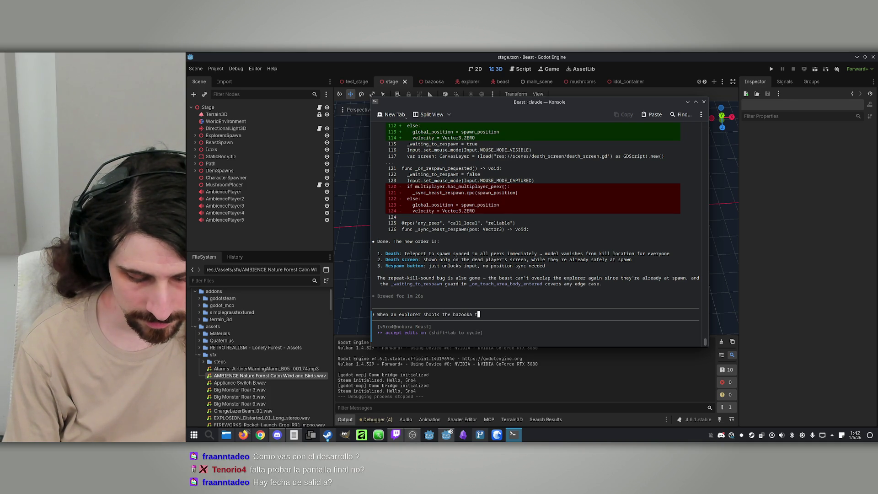
{"action": "type", "text": "owards the "}
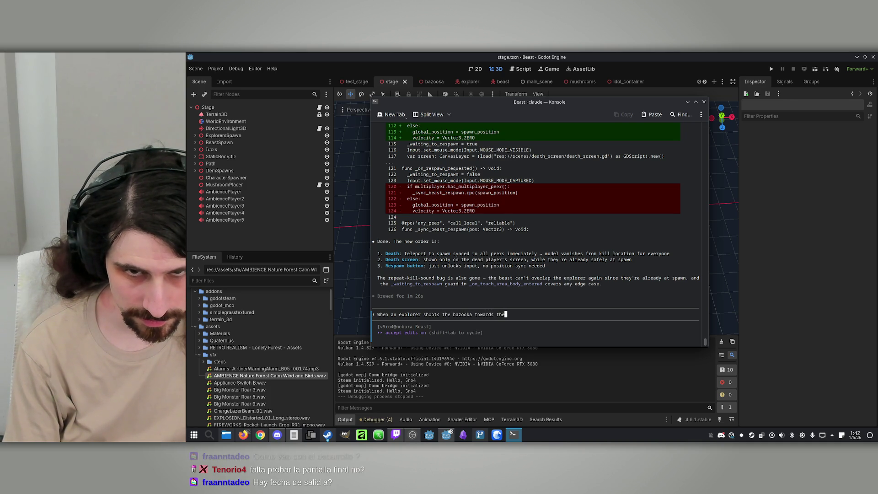
{"action": "type", "text": "beast, "}
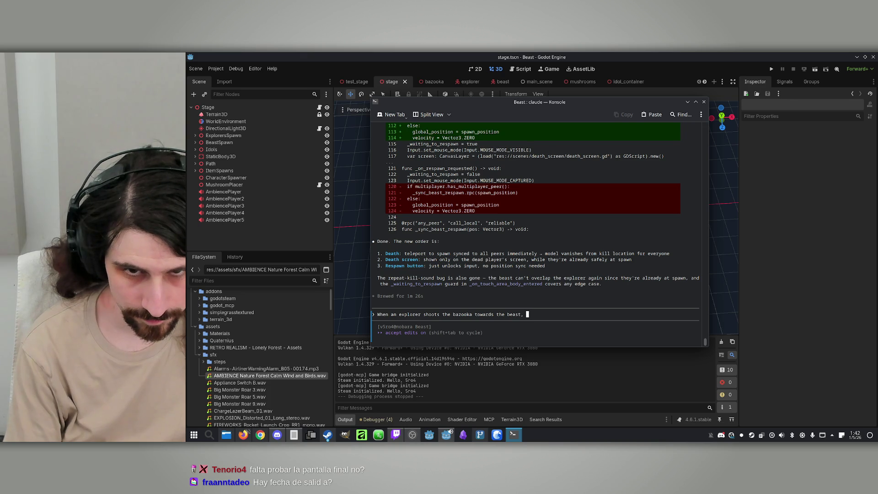
{"action": "type", "text": "on impact, "}
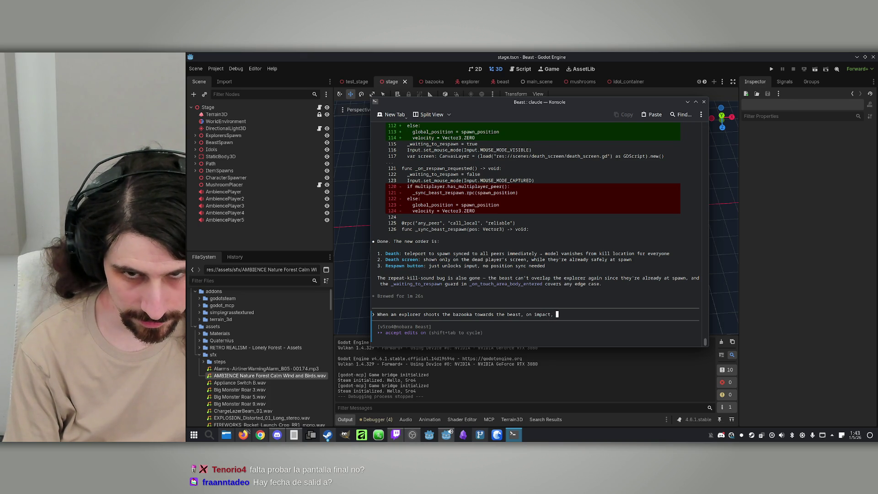
{"action": "type", "text": "instea"}
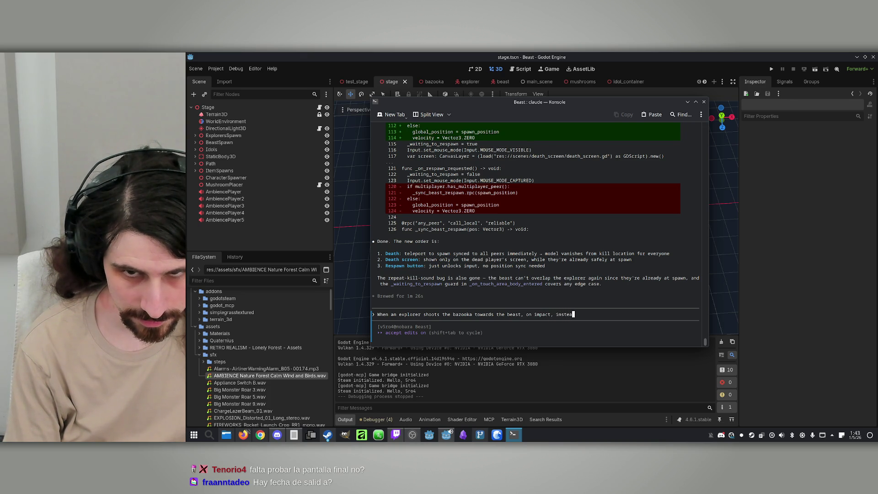
{"action": "type", "text": "d of the beast dying, the explorer dies. F"}
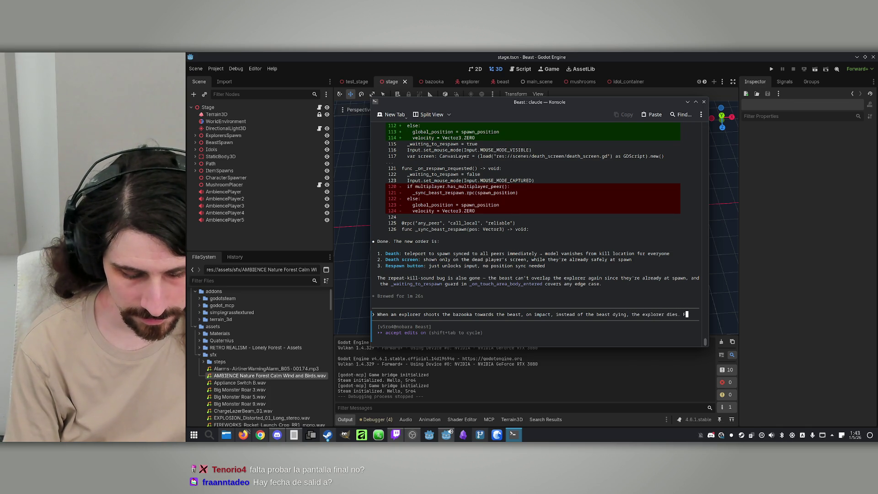
{"action": "type", "text": "ix it"}
{"action": "type", "text": "."}
{"action": "key", "text": "Return"}
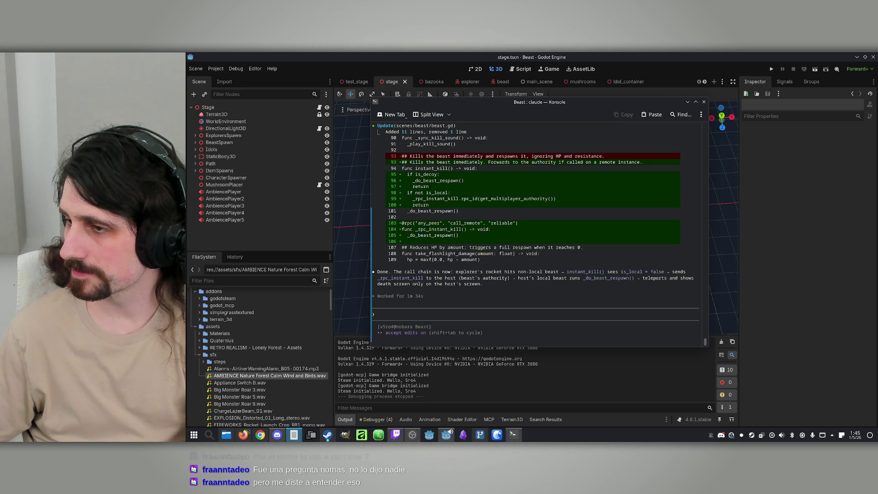
Tell Claude that clicking outside the 'you died' button absorbs the cursor and blocks the button; ask it to fix it
{"action": "left_click", "coordinate": [516, 312]}
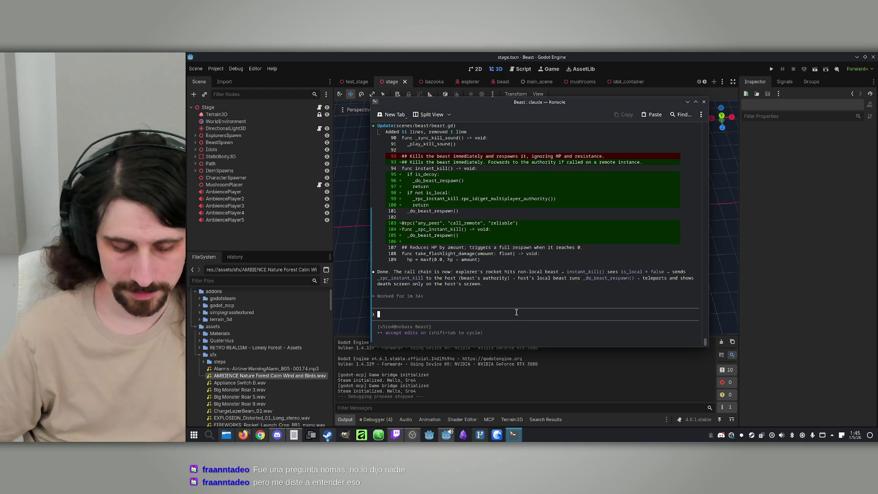
{"action": "type", "text": "When the respawn"}
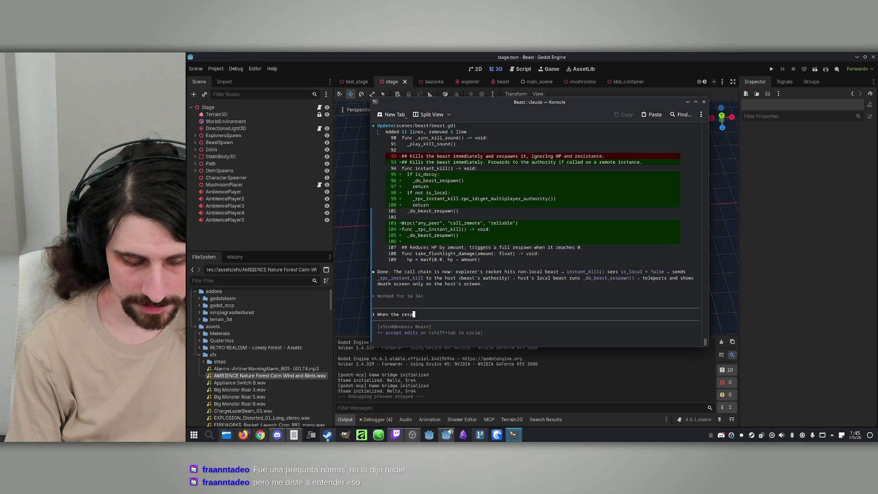
{"action": "key", "text": "BackSpace"}
{"action": "key", "text": "BackSpace"}
{"action": "key", "text": "BackSpace"}
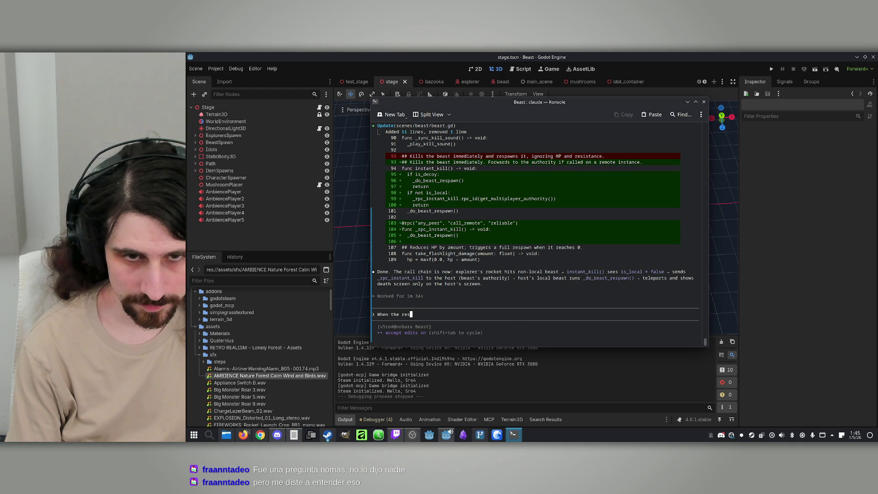
{"action": "type", "text": "\"you d"}
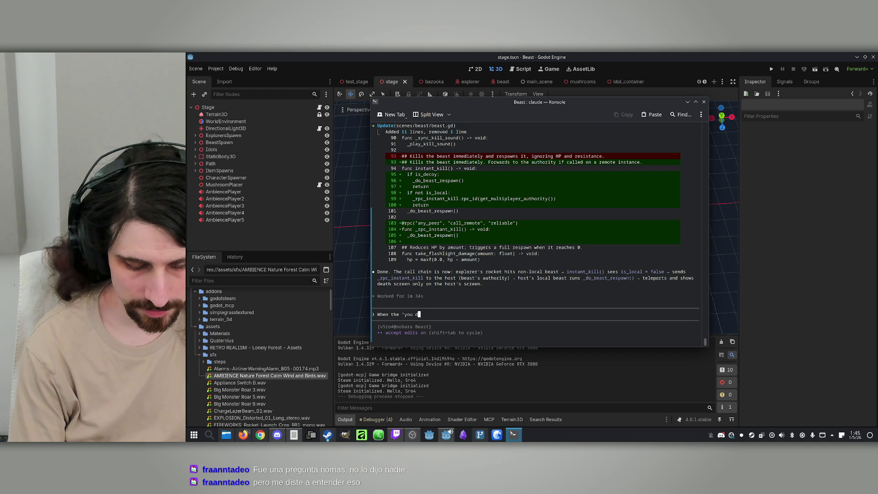
{"action": "type", "text": "ied\" screen "}
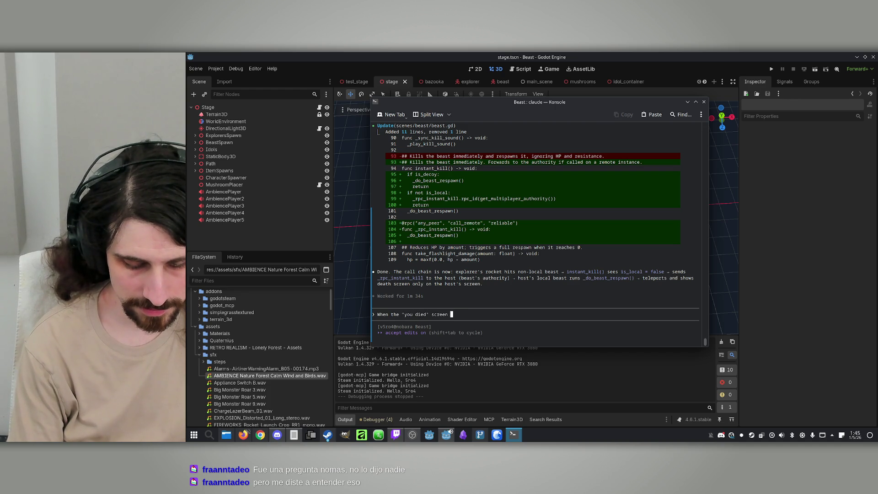
{"action": "type", "text": "appears, io"}
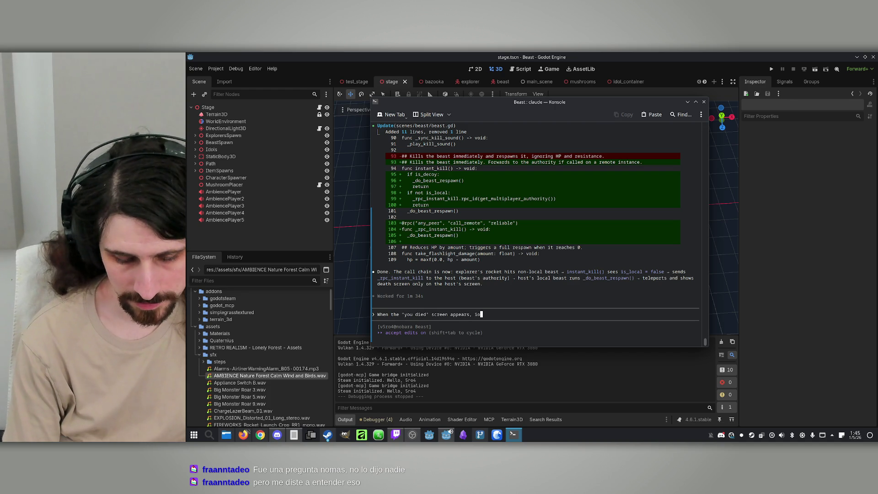
{"action": "key", "text": "BackSpace"}
{"action": "type", "text": "f you "}
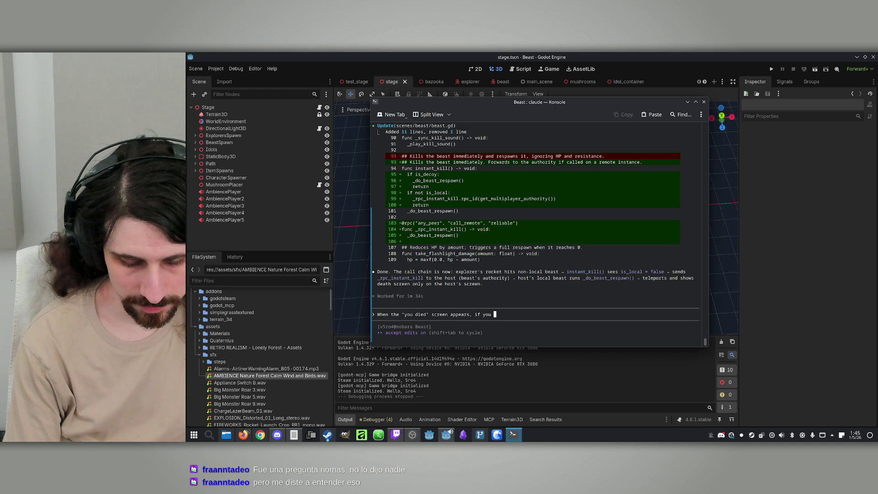
{"action": "type", "text": "click any"}
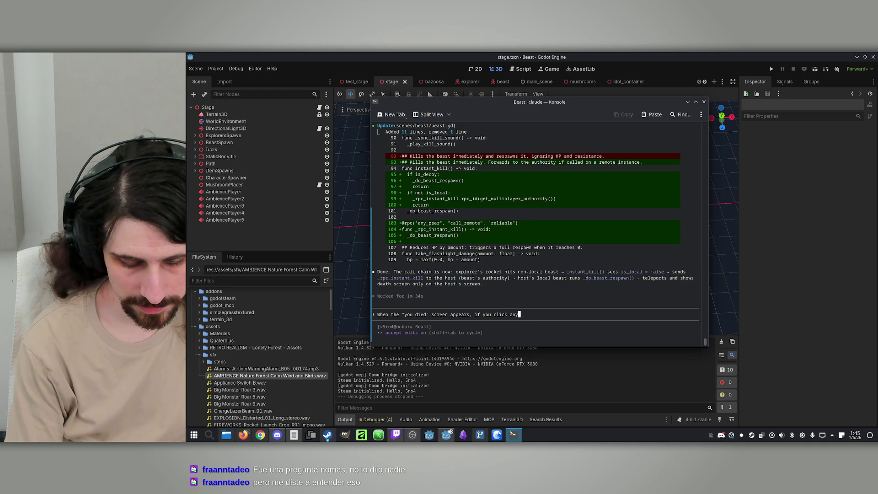
{"action": "type", "text": "where other tha"}
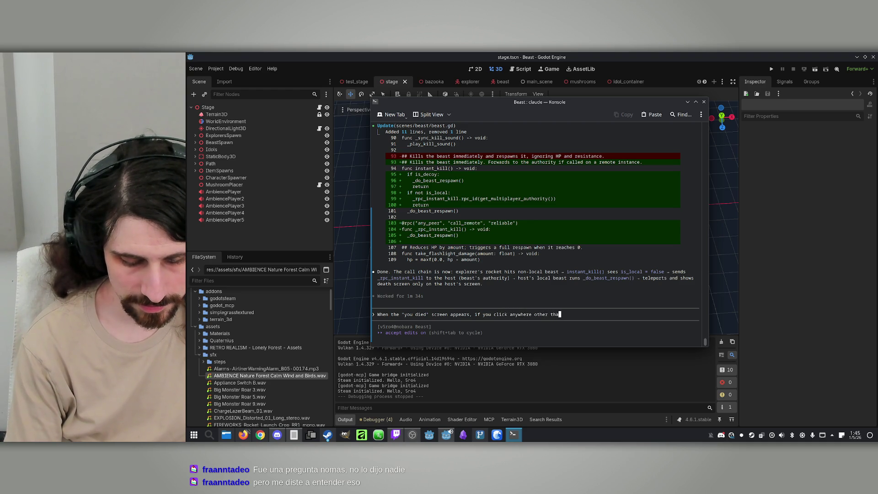
{"action": "type", "text": "n the button, the game"}
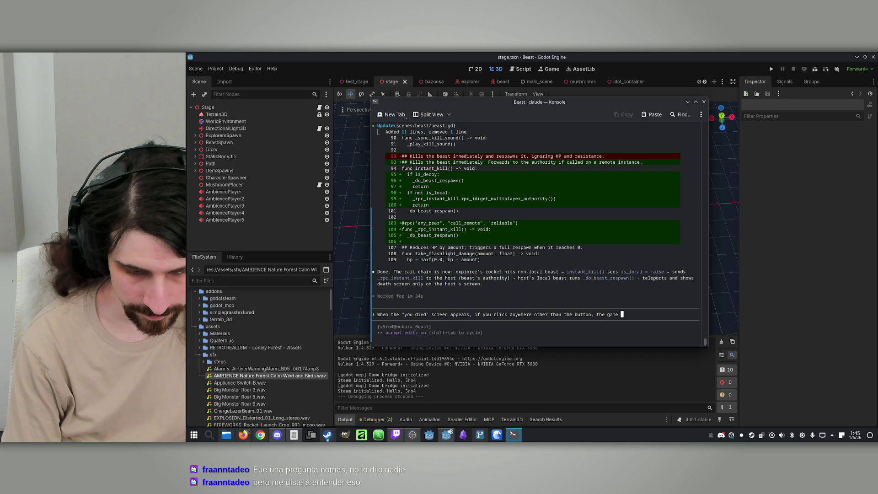
{"action": "type", "text": "abso"}
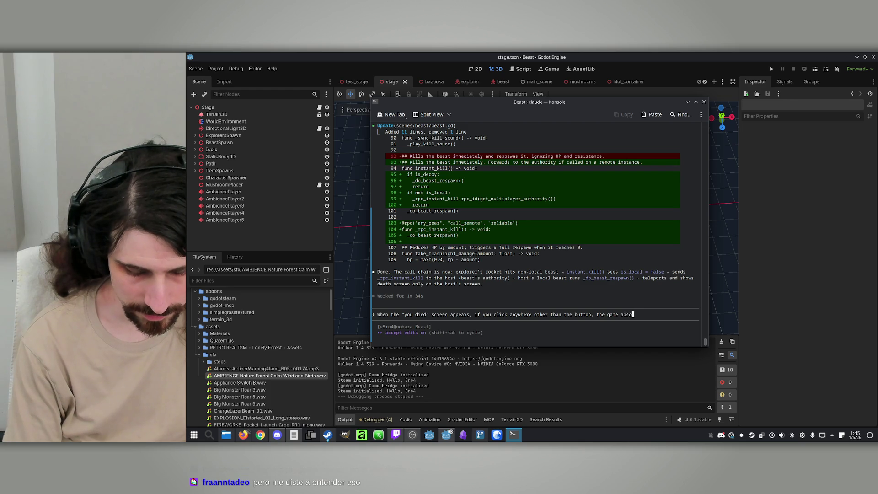
{"action": "type", "text": "bs the i"}
{"action": "key", "text": "BackSpace"}
{"action": "key", "text": "BackSpace"}
{"action": "key", "text": "BackSpace"}
{"action": "key", "text": "BackSpace"}
{"action": "type", "text": "rbs"}
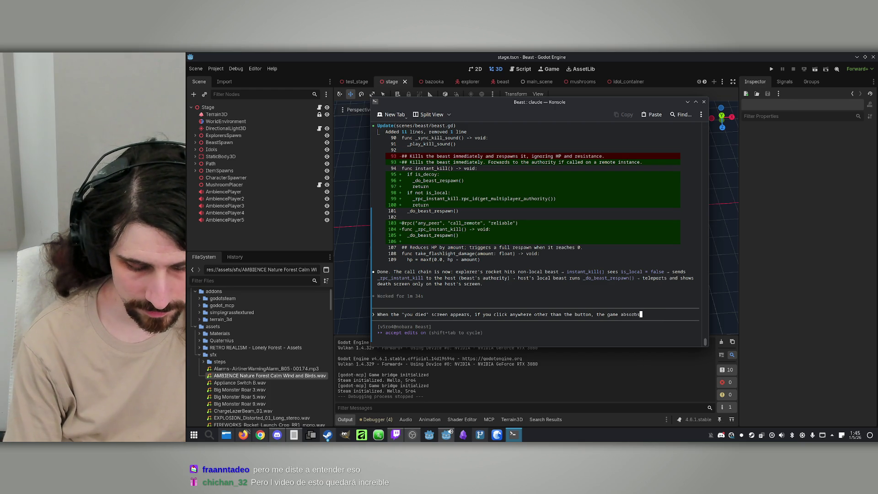
{"action": "type", "text": " the cursor and "}
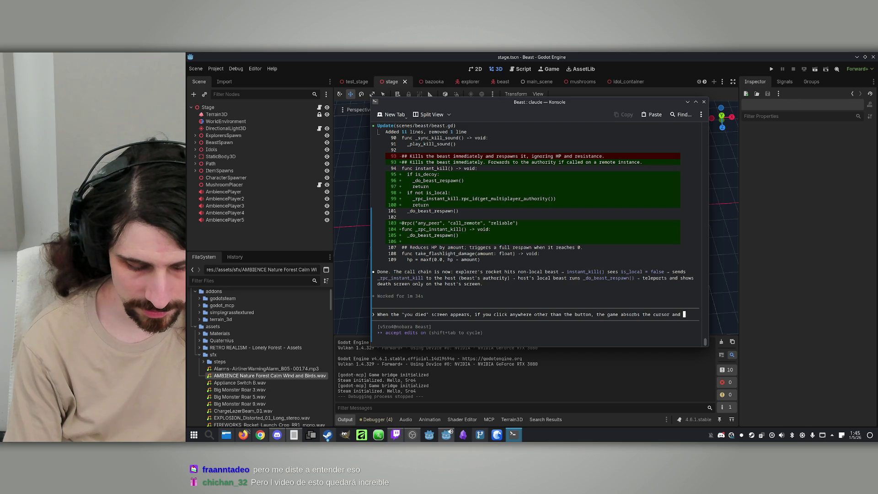
{"action": "type", "text": "you can't clic"}
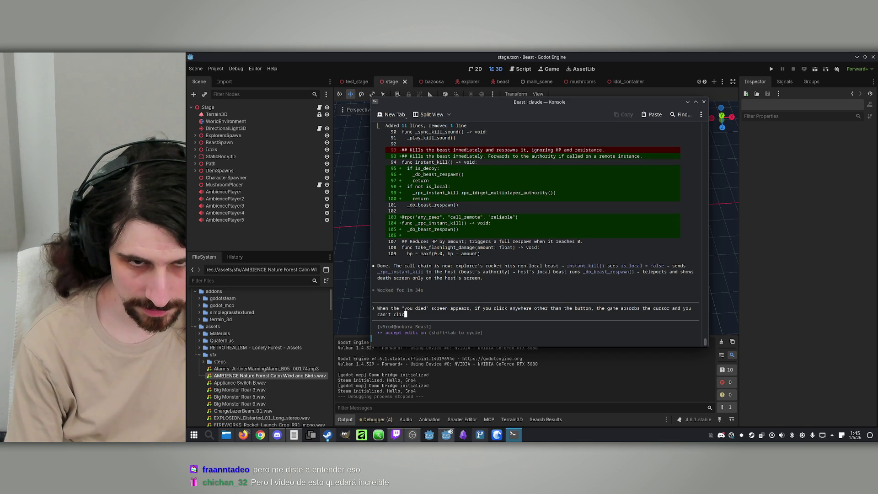
{"action": "type", "text": "k the button"}
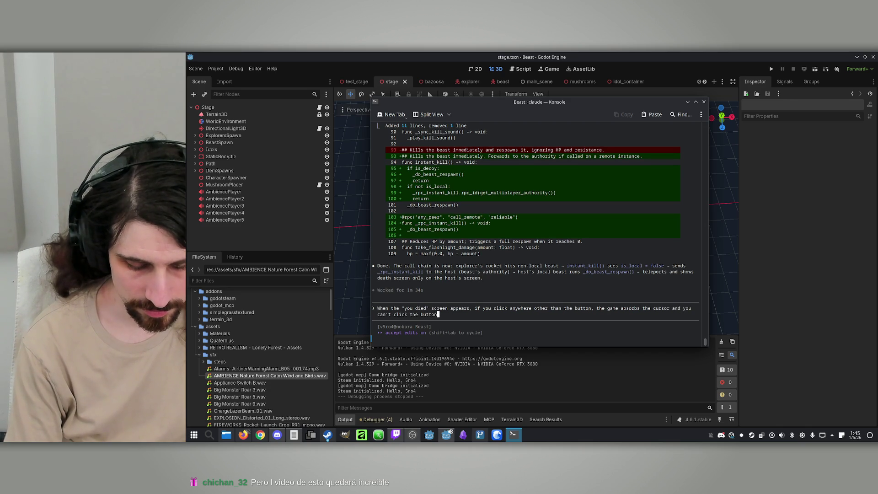
{"action": "type", "text": " anymore. "}
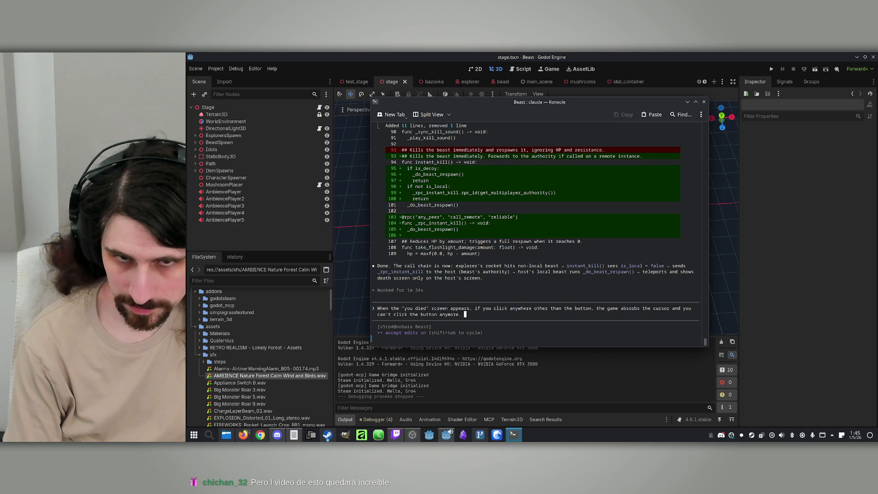
{"action": "type", "text": "Fix it."}
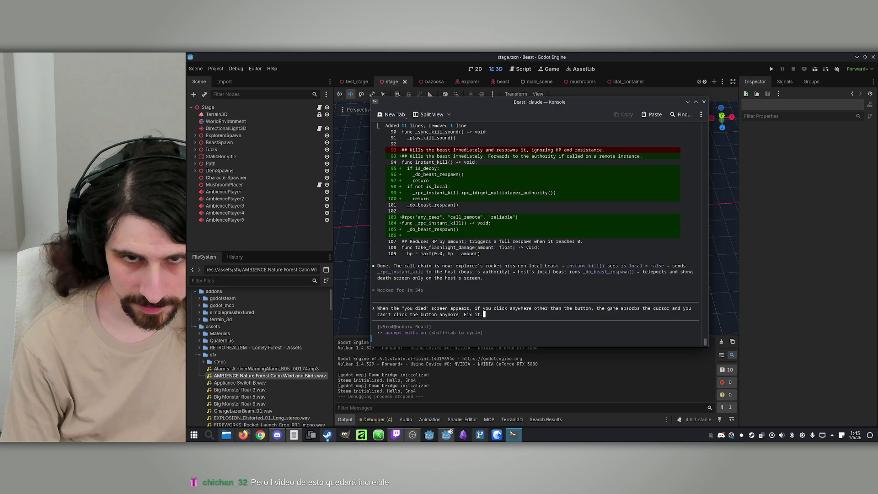
{"action": "key", "text": "Return"}
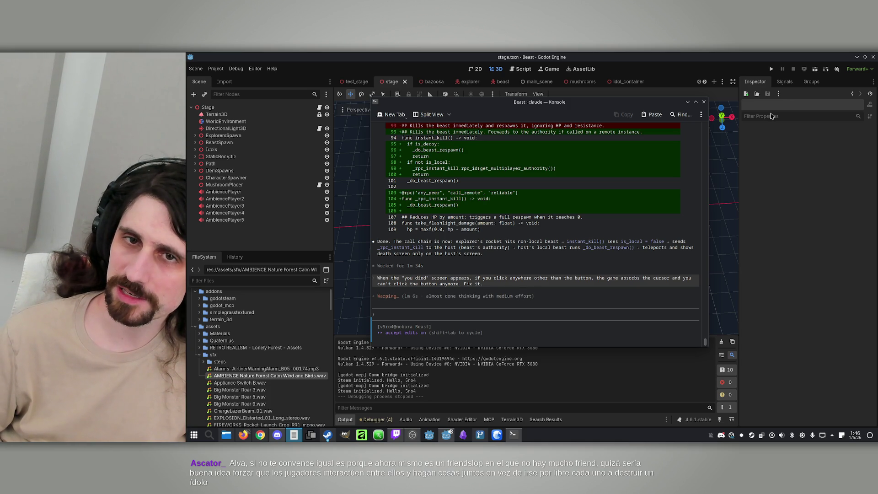
{"action": "left_click", "coordinate": [565, 103]}
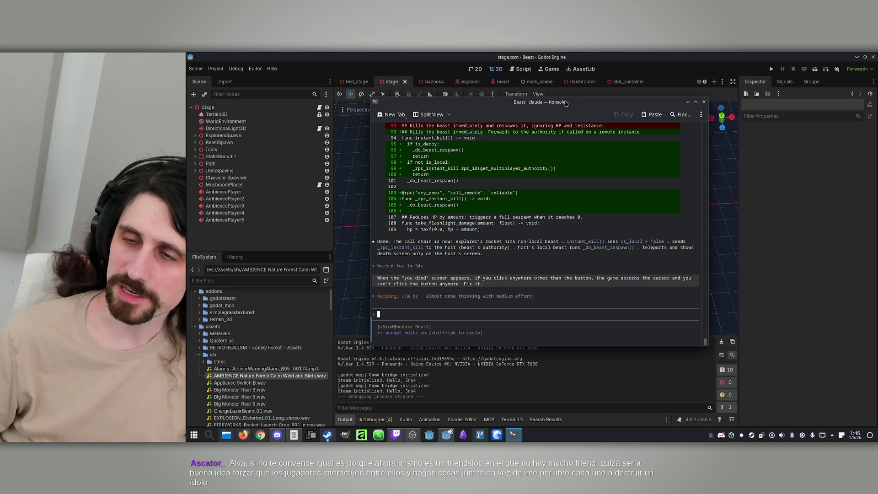
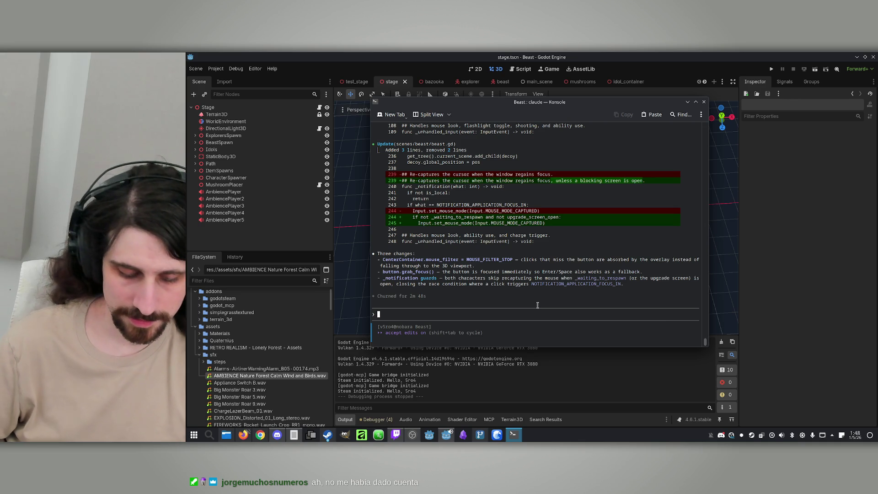
Ask Claude for a lobby-screen button that copies the Steam lobby ID to the clipboard, approving its script search
{"action": "type", "text": "Add a but"}
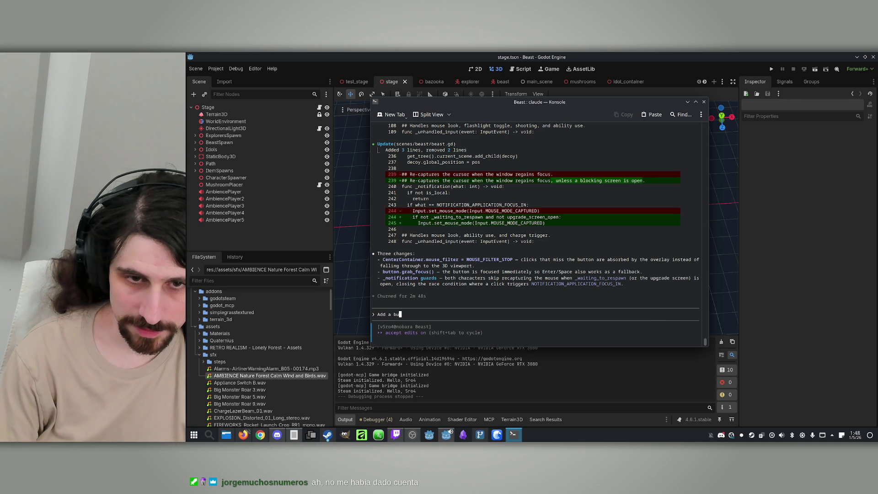
{"action": "type", "text": "ton on the "}
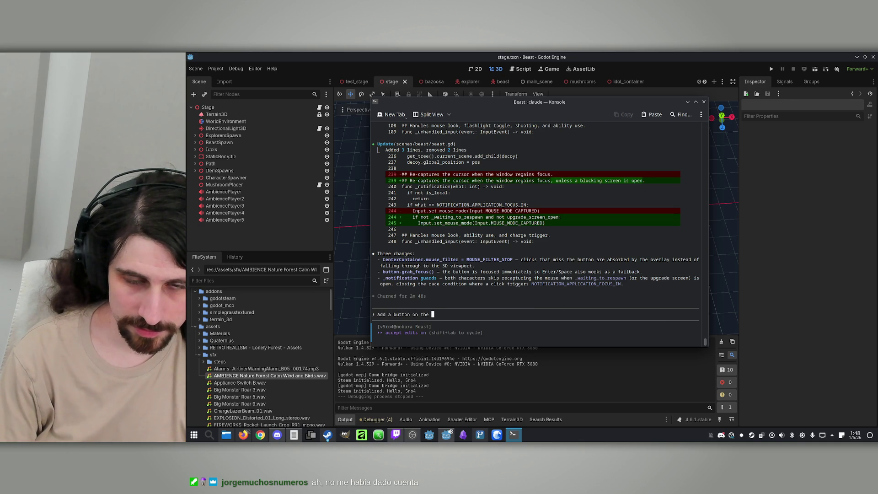
{"action": "type", "text": "lobby scr"}
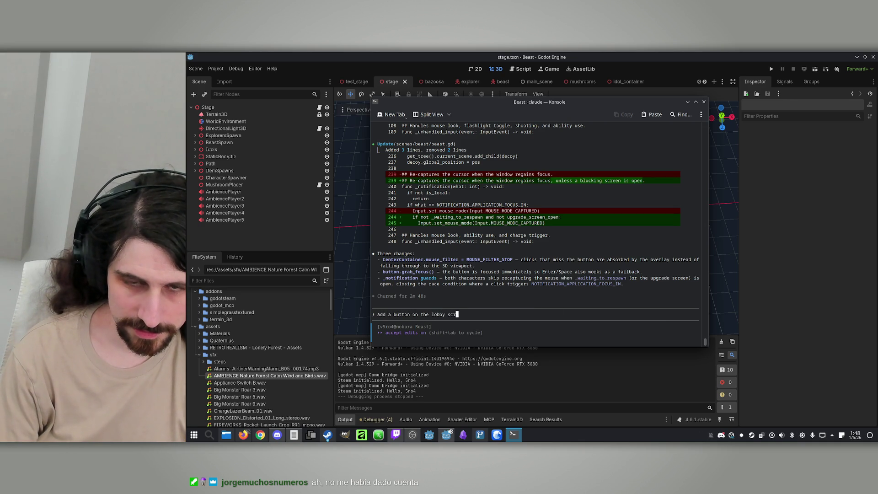
{"action": "type", "text": "een to copy"}
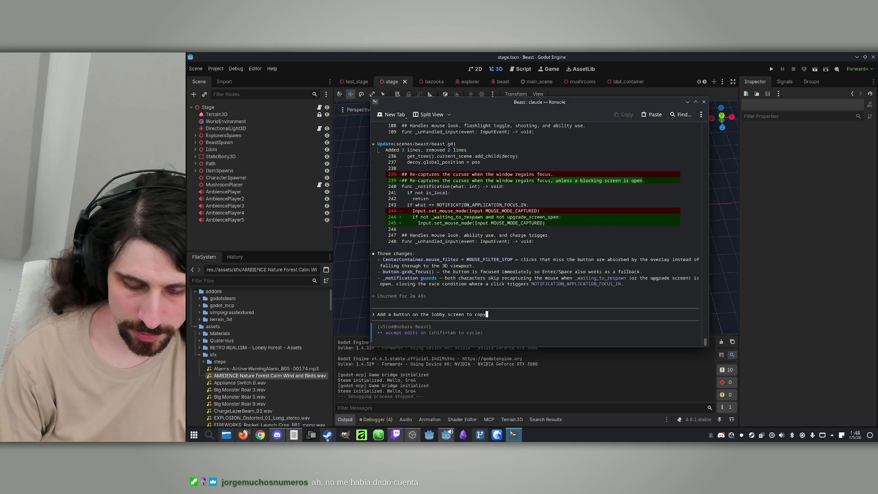
{"action": "type", "text": " the S"}
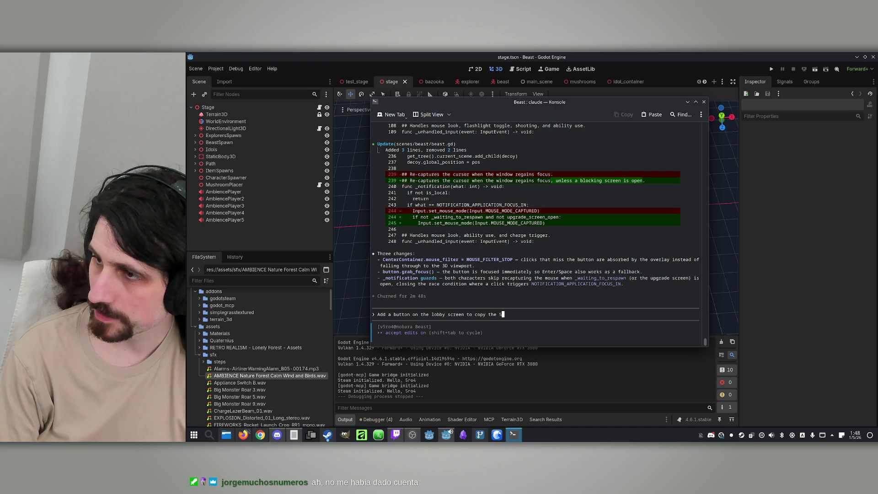
{"action": "type", "text": "te"}
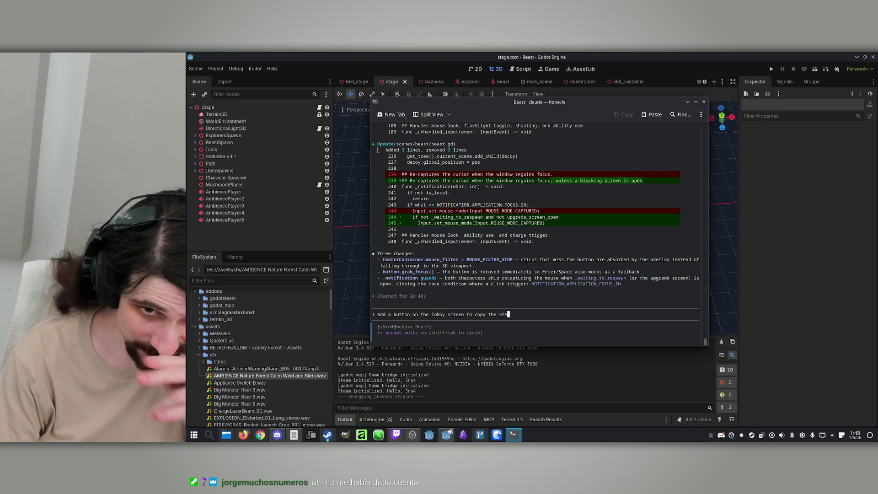
{"action": "key", "text": "BackSpace"}
{"action": "key", "text": "BackSpace"}
{"action": "key", "text": "BackSpace"}
{"action": "key", "text": "BackSpace"}
{"action": "key", "text": "BackSpace"}
{"action": "key", "text": "BackSpace"}
{"action": "type", "text": "o the"}
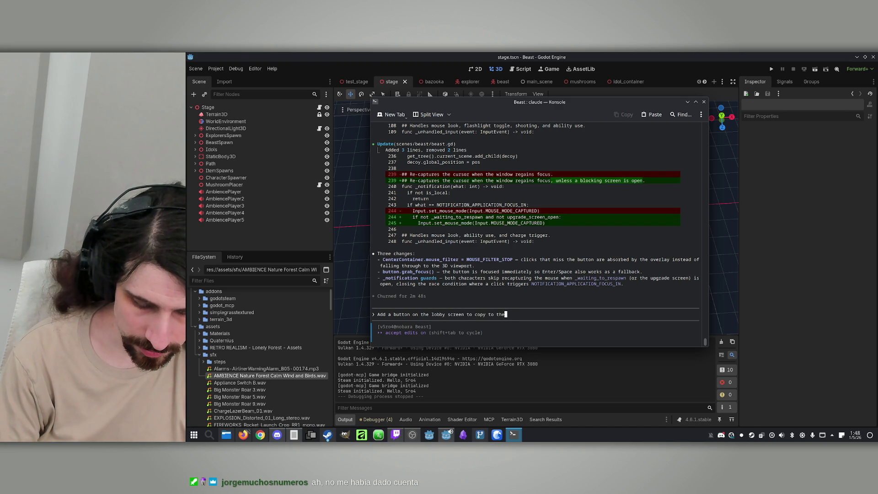
{"action": "type", "text": " clipboard th"}
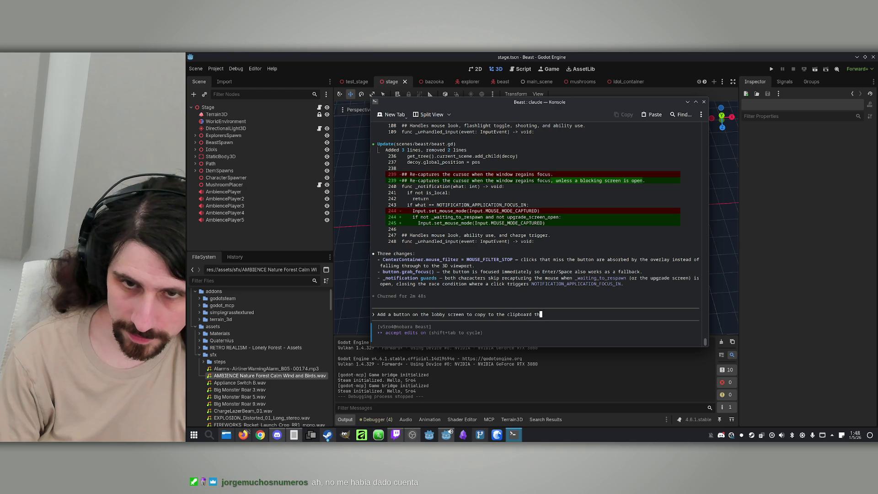
{"action": "type", "text": "e Steam "}
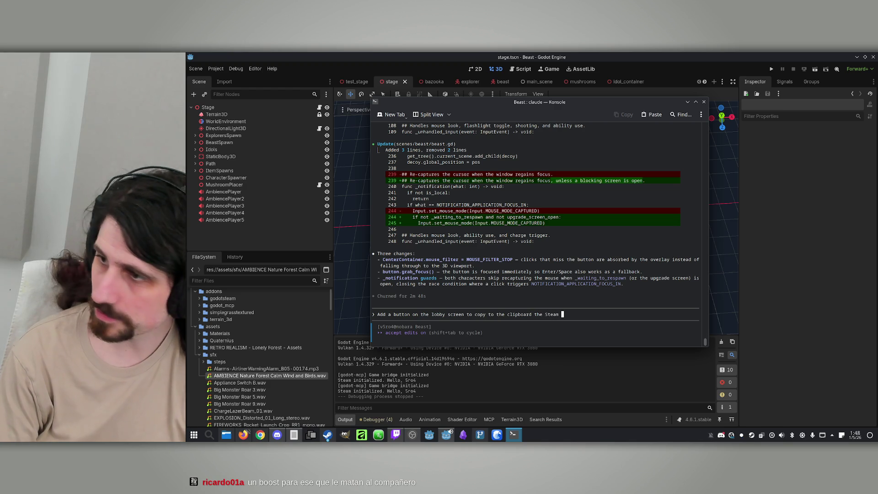
{"action": "type", "text": "Iobby ID"}
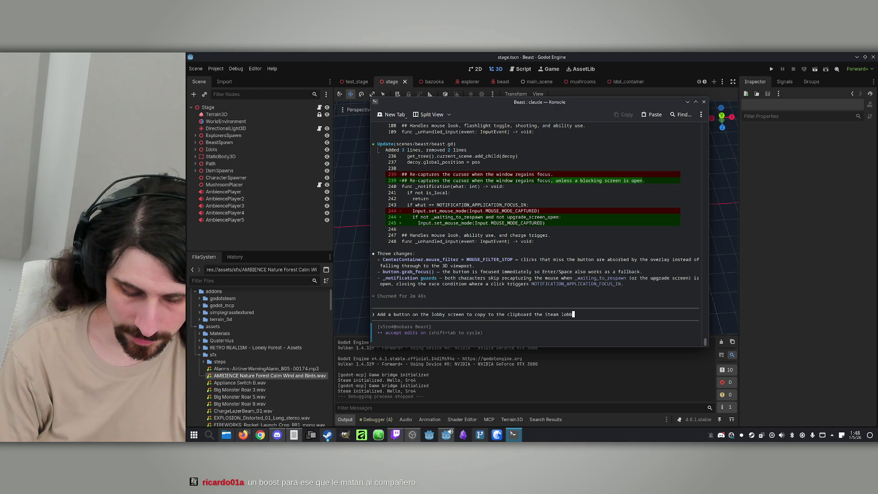
{"action": "key", "text": "Return"}
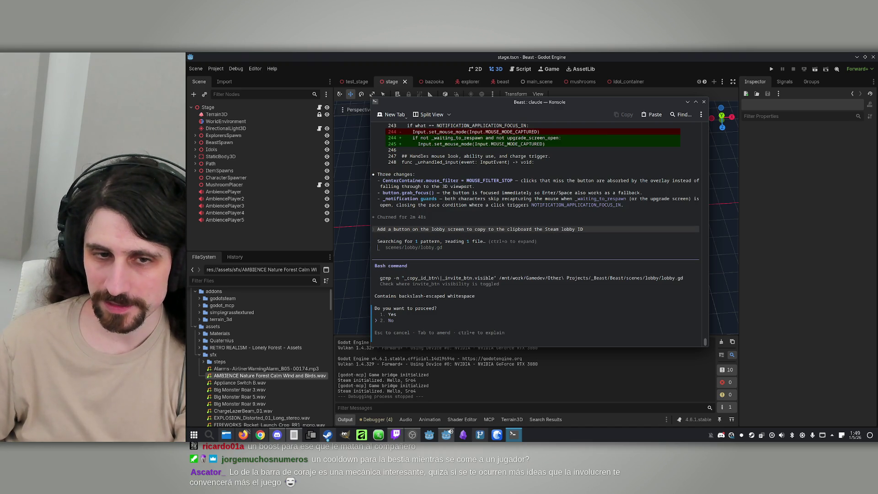
{"action": "key", "text": "Return"}
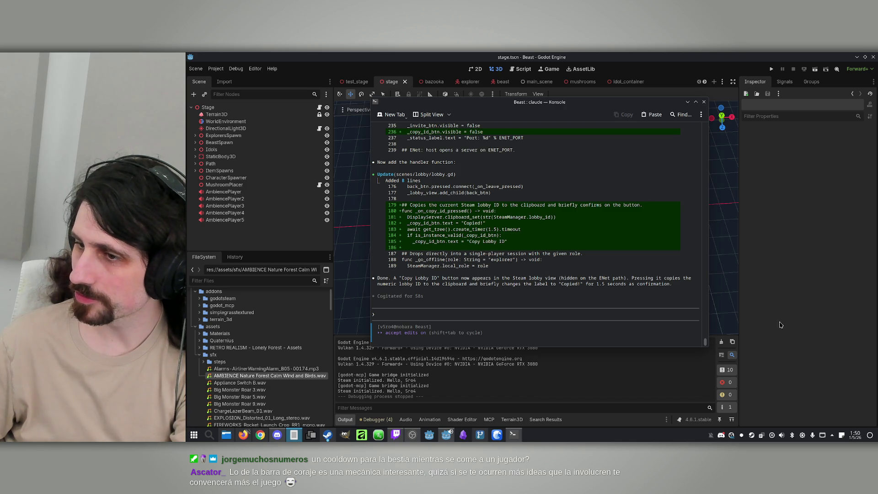
Let Claude finish the Copy Lobby ID handler in lobby.gd, then focus the terminal for a new request
{"action": "left_click", "coordinate": [452, 315]}
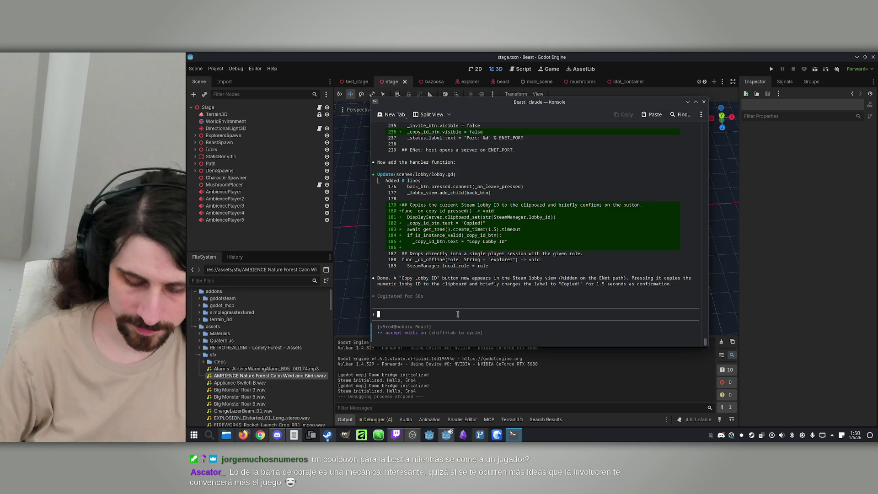
Ask Claude to make the Beast's Reveal ability show red cylinders over explorer decoys, checking first whether it already does
{"action": "type", "text": "Make it t"}
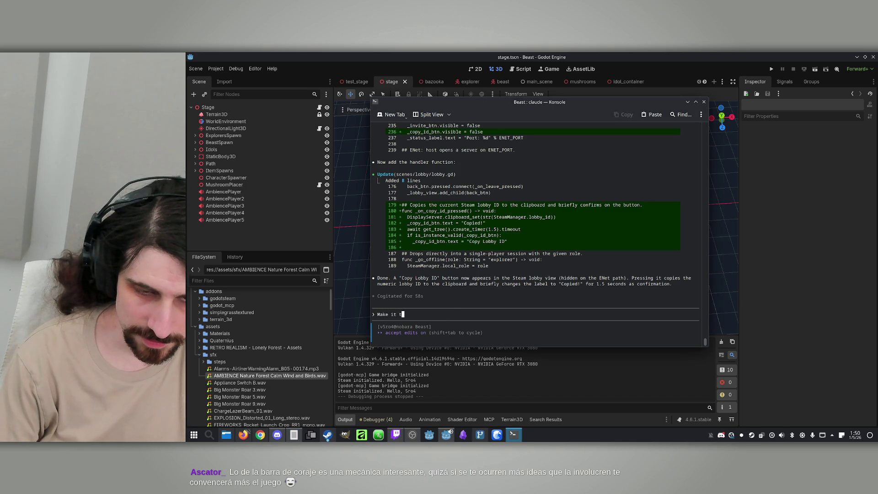
{"action": "key", "text": "BackSpace"}
{"action": "type", "text": "so the R"}
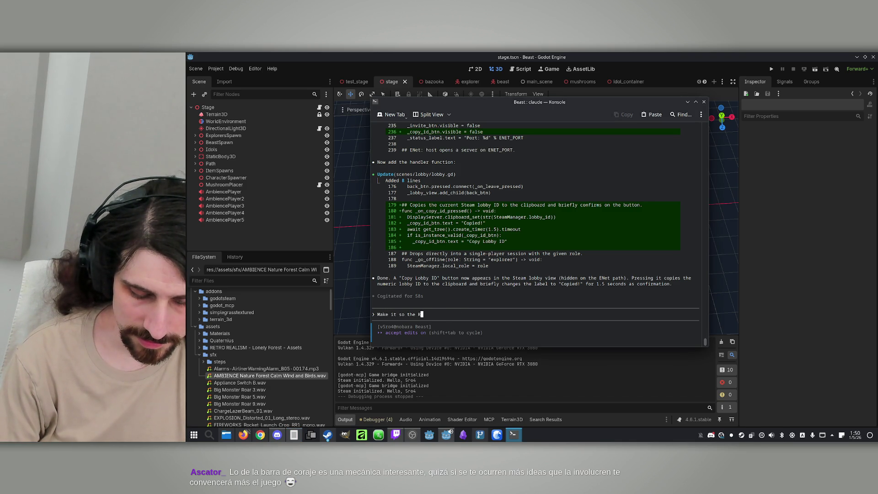
{"action": "type", "text": "eveal a"}
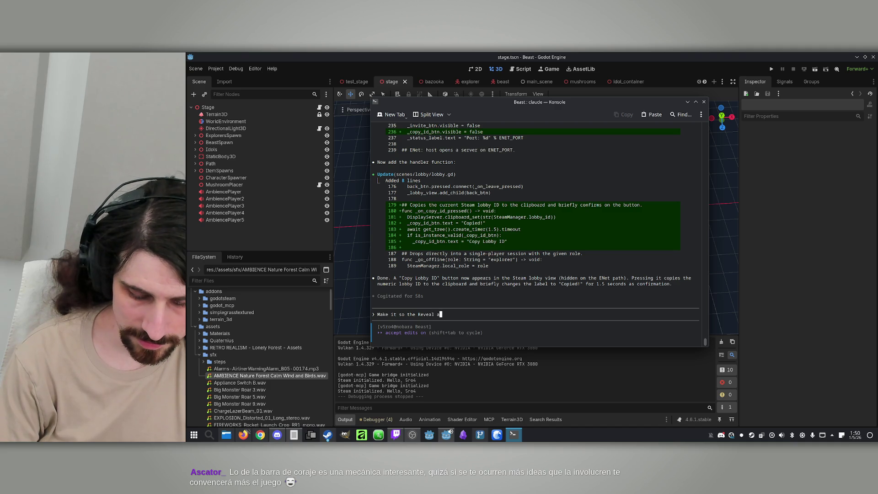
{"action": "type", "text": "bility of "}
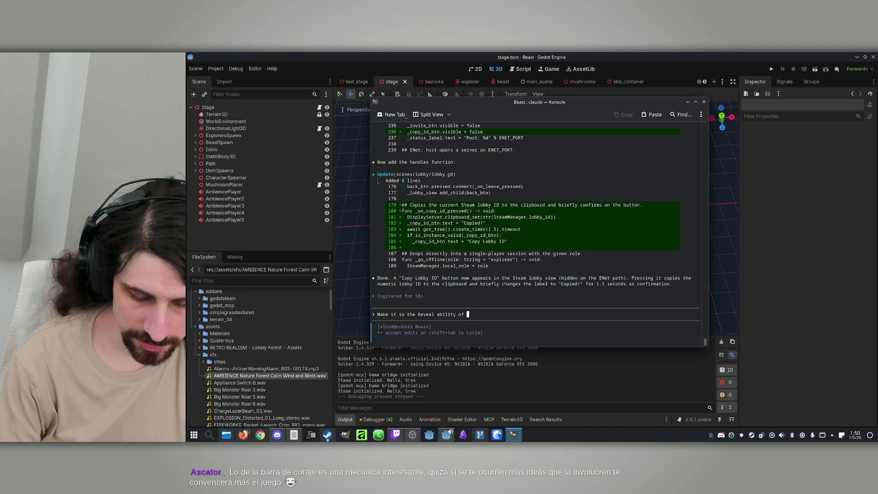
{"action": "type", "text": "the beast, "}
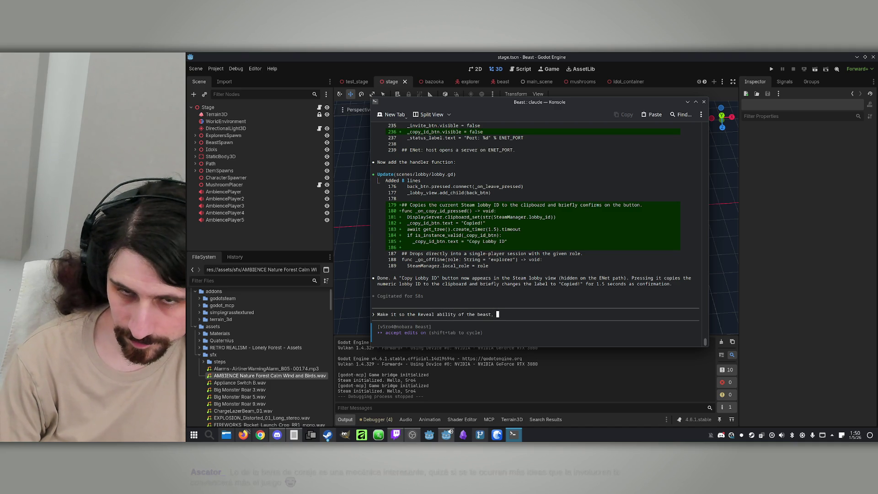
{"action": "type", "text": "also displays a "}
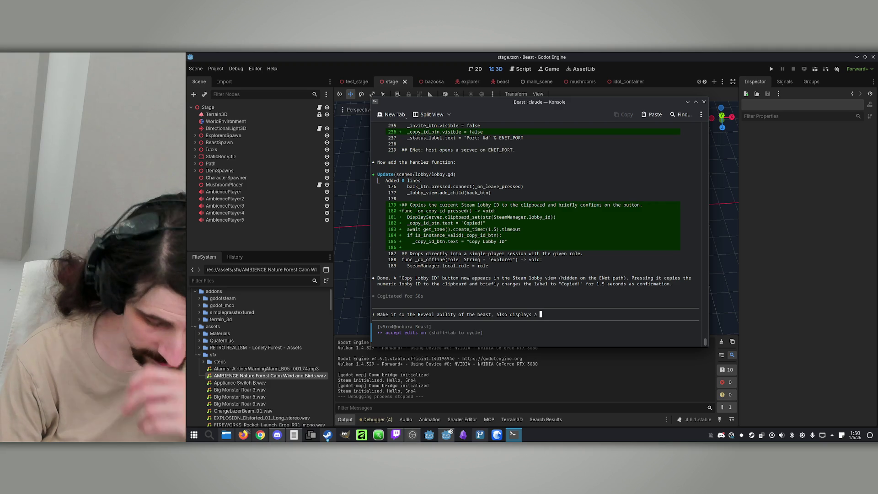
{"action": "type", "text": "red cilinder for any explorer decoys "}
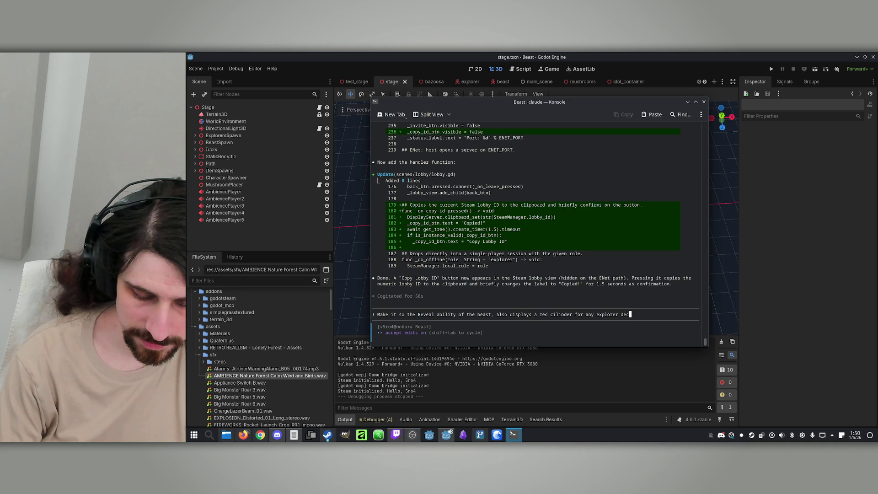
{"action": "type", "text": "p"}
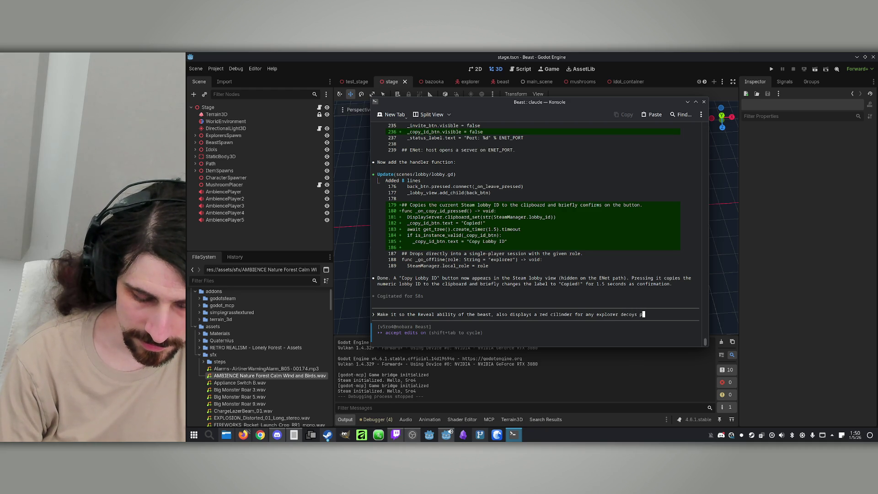
{"action": "type", "text": "resent on "}
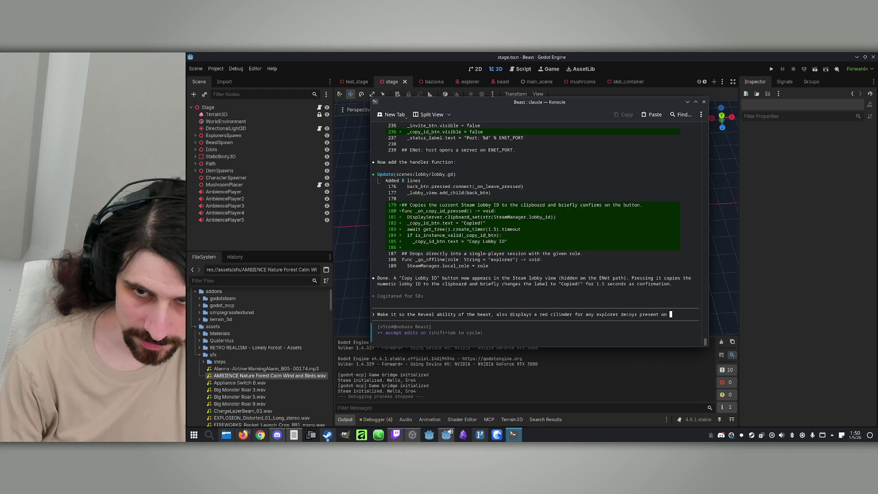
{"action": "type", "text": "the map (not sus"}
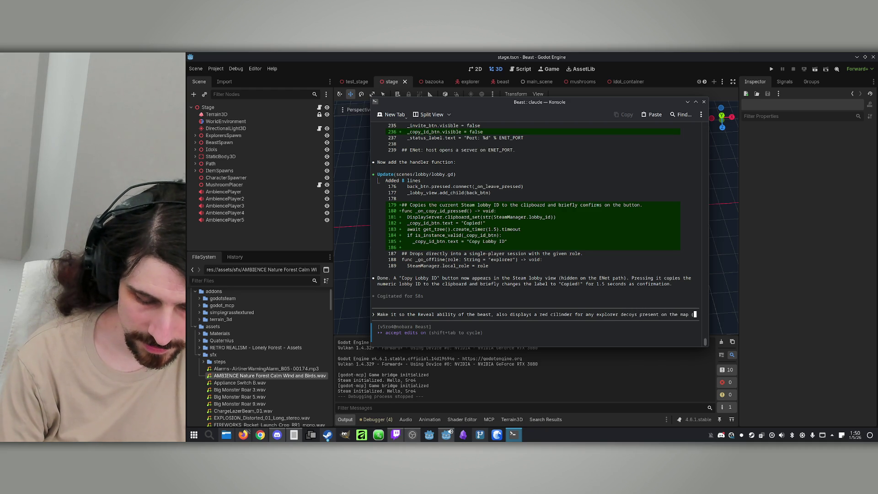
{"action": "key", "text": "BackSpace"}
{"action": "type", "text": "re if "}
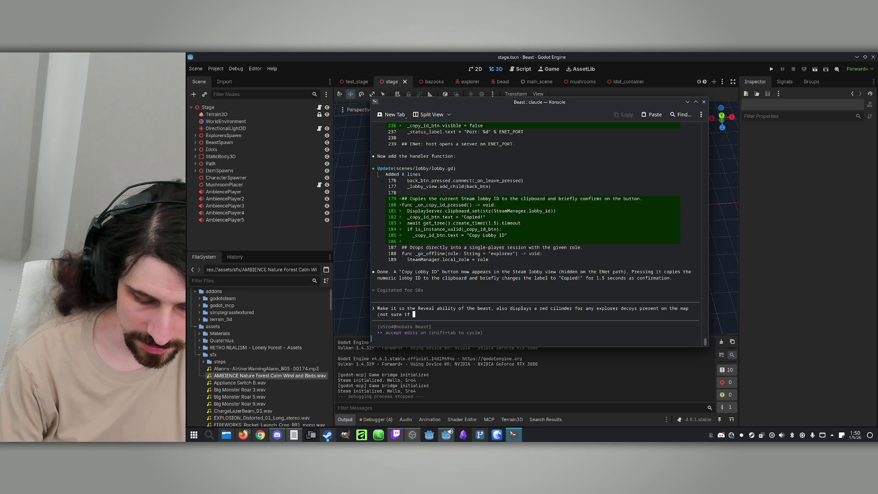
{"action": "type", "text": "this is already the"}
{"action": "key", "text": "BackSpace"}
{"action": "key", "text": "BackSpace"}
{"action": "key", "text": "BackSpace"}
{"action": "type", "text": "how it works; check first)"}
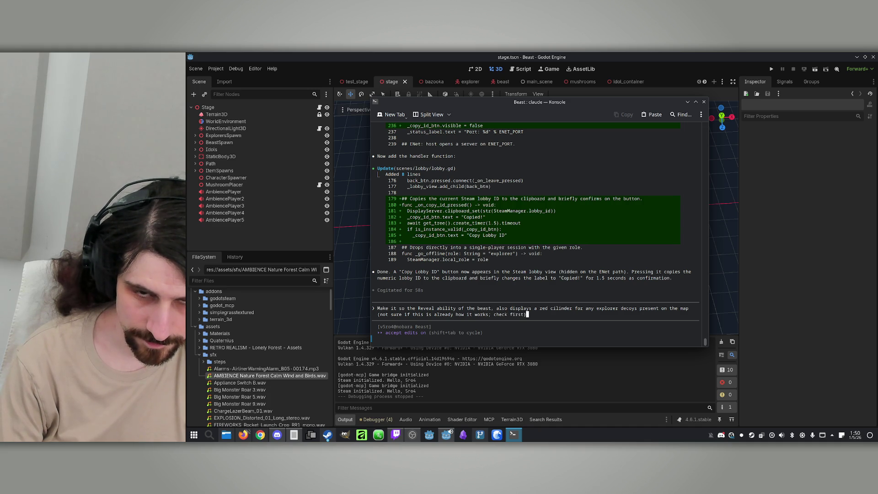
{"action": "type", "text": "n"}
{"action": "key", "text": "BackSpace"}
{"action": "type", "text": "."}
{"action": "key", "text": "Return"}
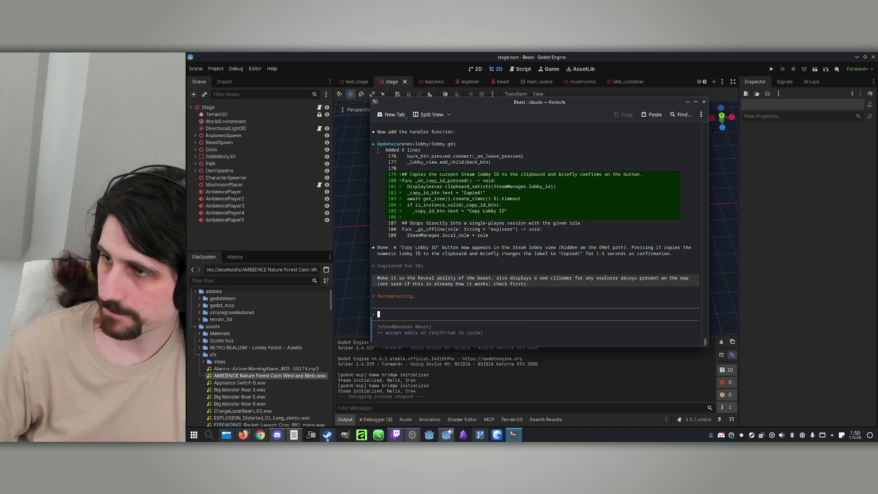
Return to the Claude session and allow its check of the decoy filter in explorer_xray.gd
{"action": "key", "text": "alt+Tab"}
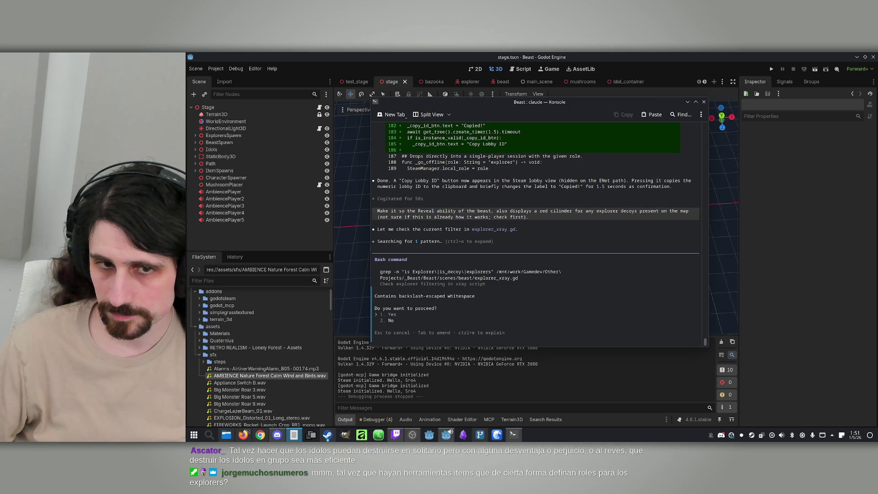
{"action": "left_click", "coordinate": [658, 307]}
{"action": "key", "text": "Return"}
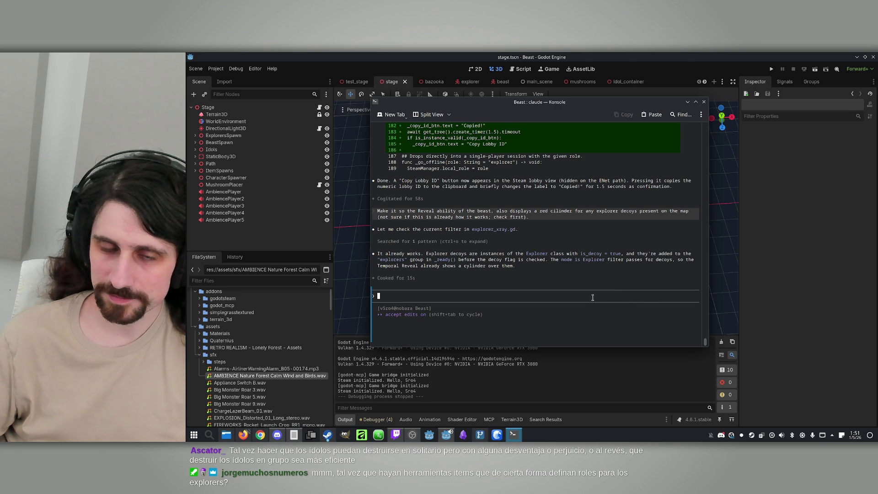
Ask Claude to make builds launch in full screen, toggleable with Alt+Enter
{"action": "type", "text": "Make "}
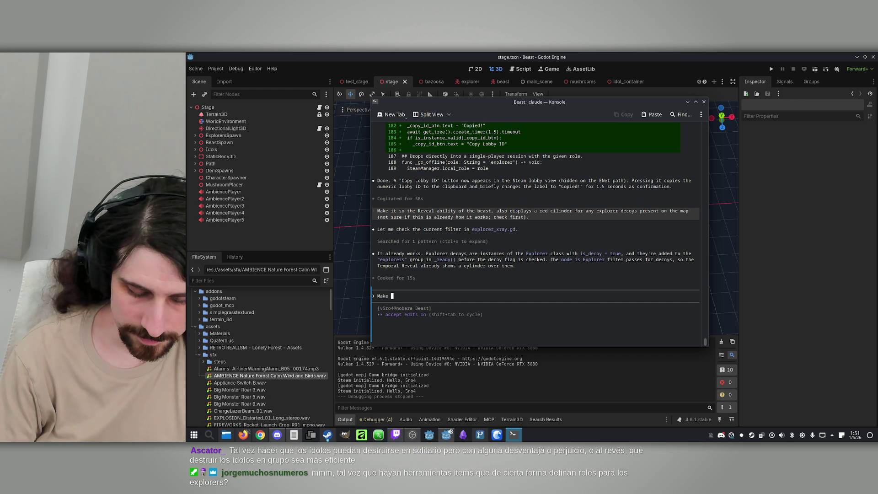
{"action": "type", "text": "it so,"}
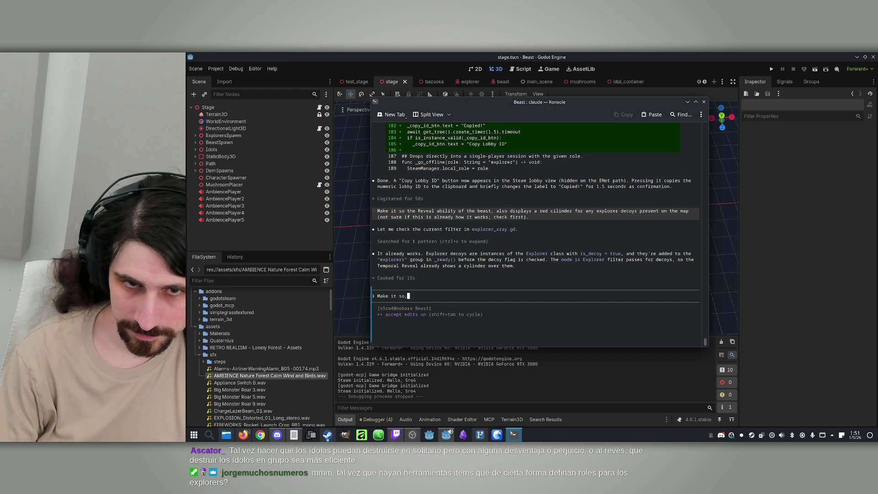
{"action": "type", "text": " on builds"}
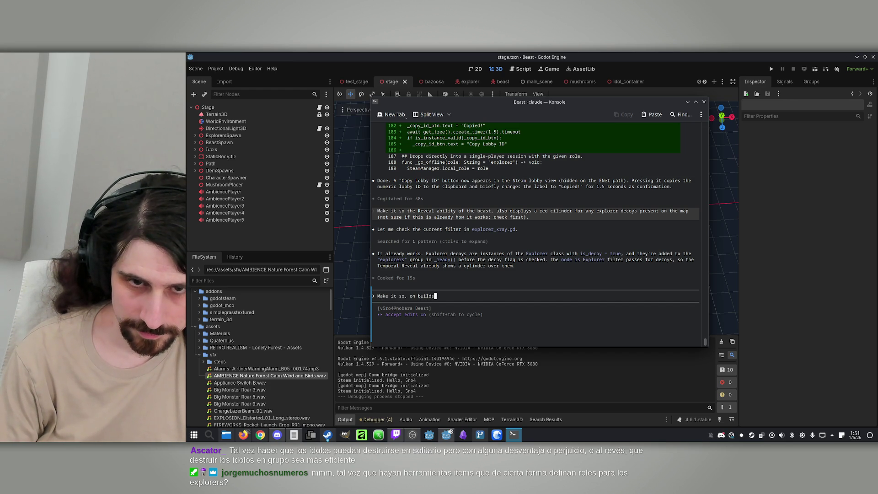
{"action": "type", "text": ", the game launches "}
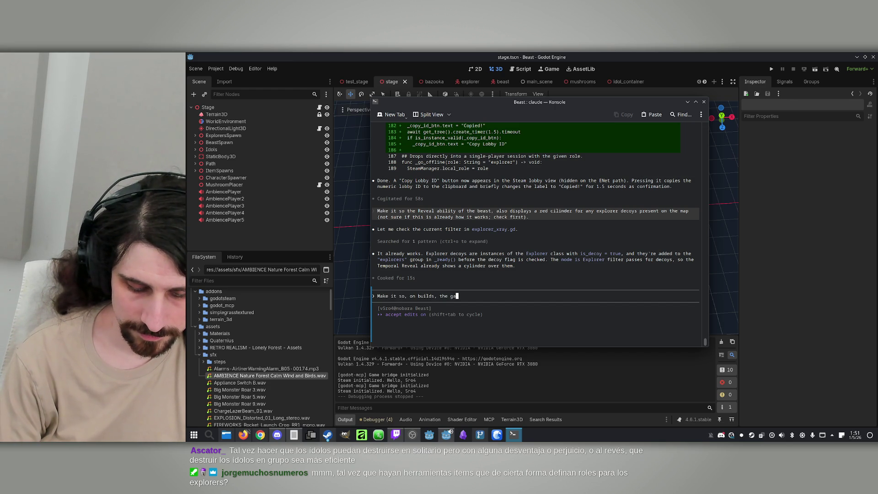
{"action": "type", "text": "in "}
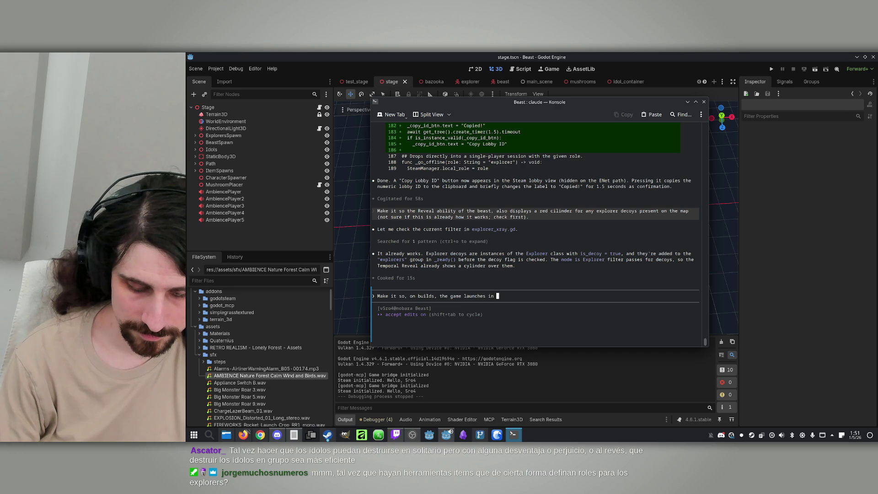
{"action": "type", "text": "full screen and can be toggled with alt "}
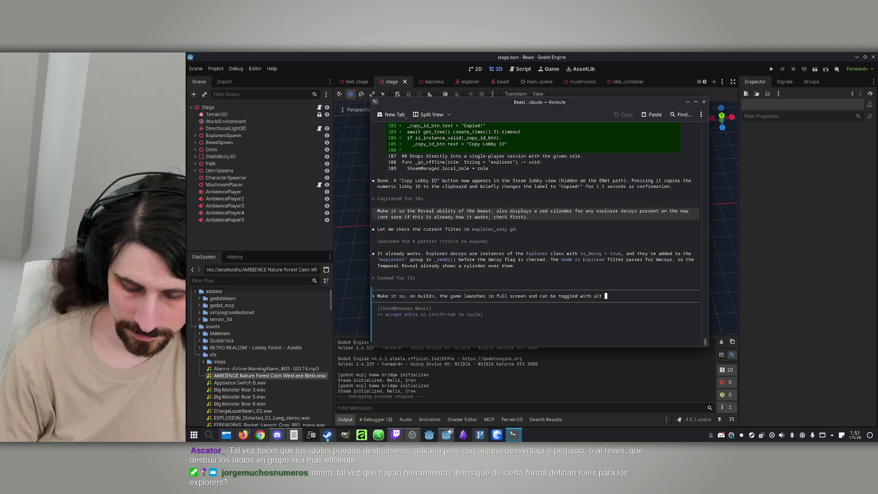
{"action": "type", "text": "+ enter"}
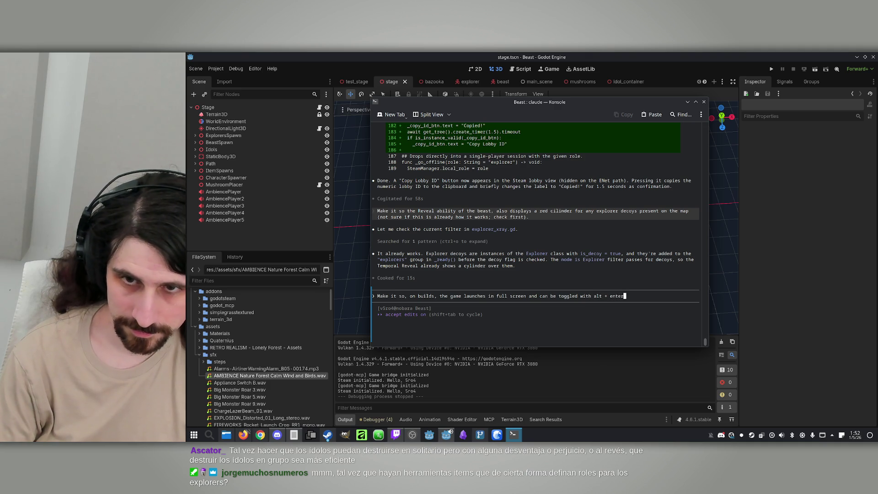
{"action": "key", "text": "Return"}
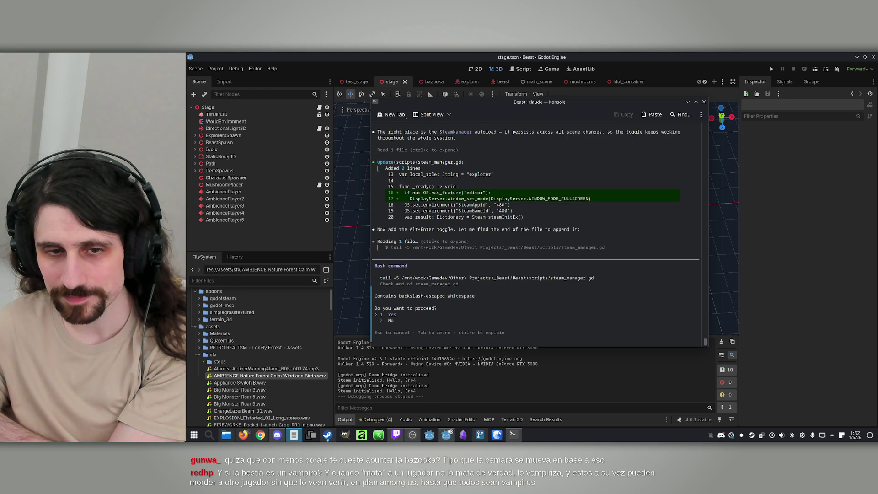
Approve Claude's file-reading command so it adds the Alt+Enter fullscreen toggle to steam_manager.gd
{"action": "key", "text": "Return"}
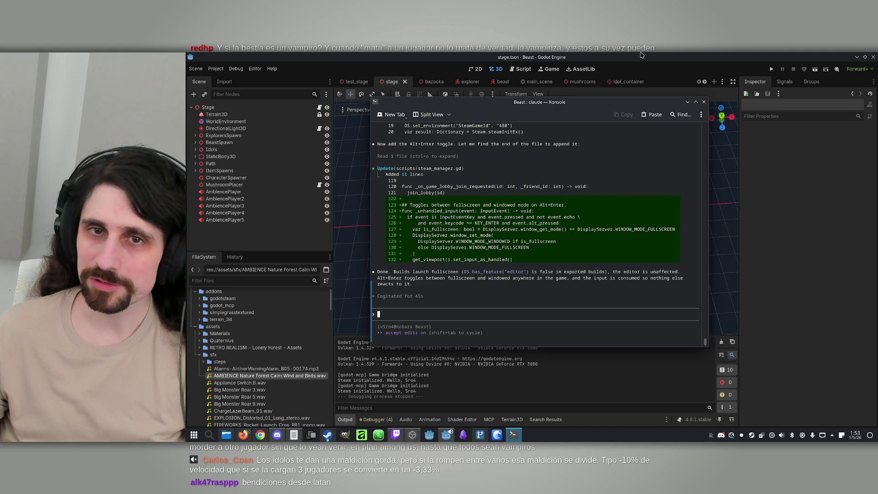
Hide the Path node's white lines in the stage scene, save the scene, and bring up GitHub Desktop Plus
{"action": "left_click", "coordinate": [768, 282]}
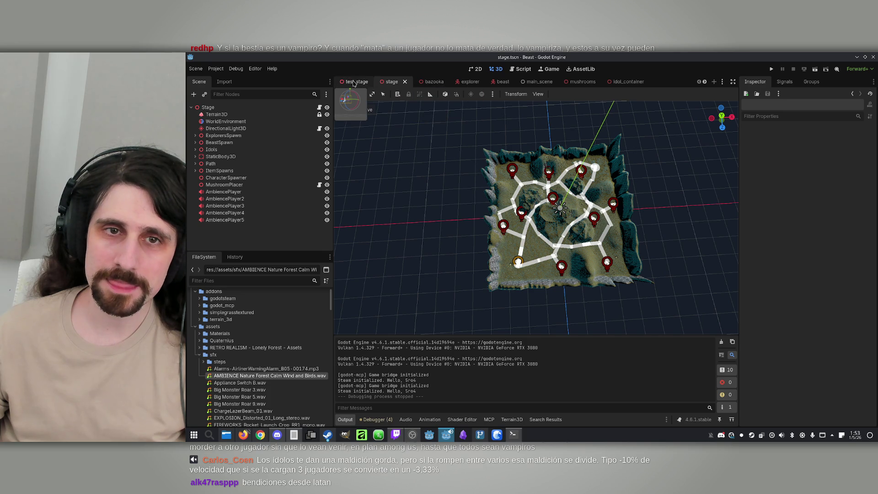
{"action": "scroll", "coordinate": [535, 217], "scroll_direction": "up", "scroll_amount": 8}
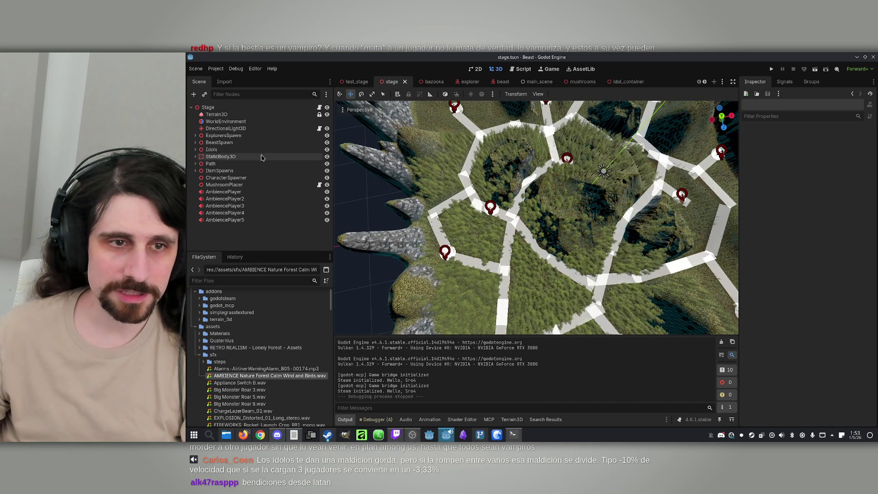
{"action": "left_click", "coordinate": [327, 164]}
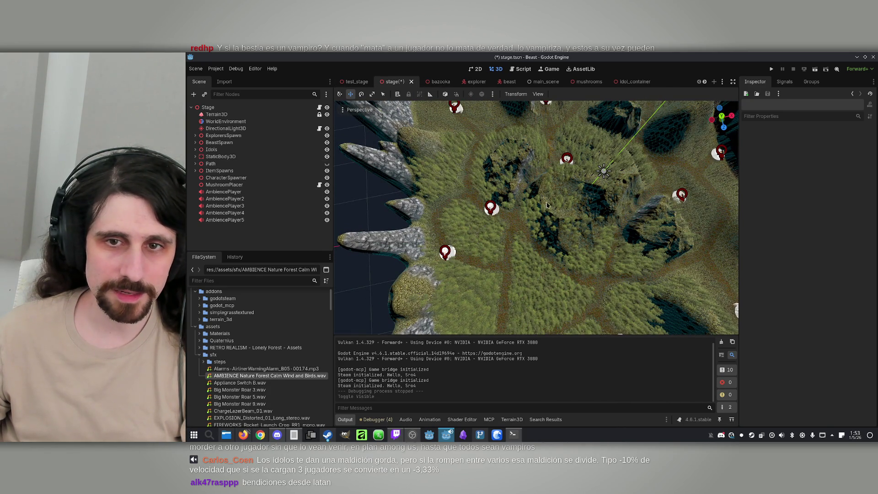
{"action": "scroll", "coordinate": [535, 218], "scroll_direction": "up", "scroll_amount": 10}
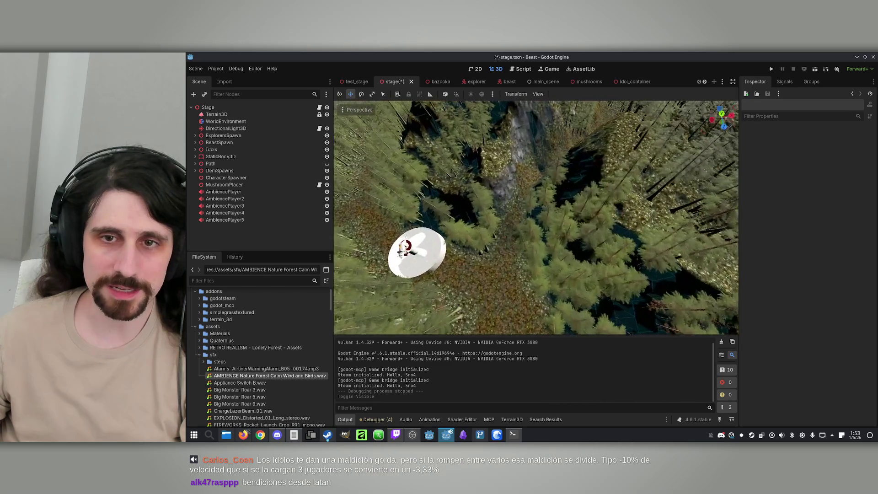
{"action": "key", "text": "w"}
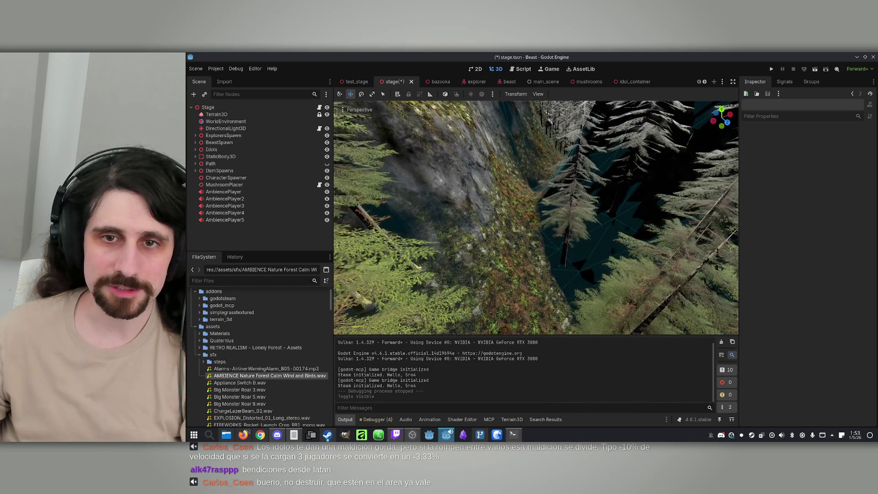
{"action": "key", "text": "ctrl+s"}
{"action": "left_click", "coordinate": [481, 432]}
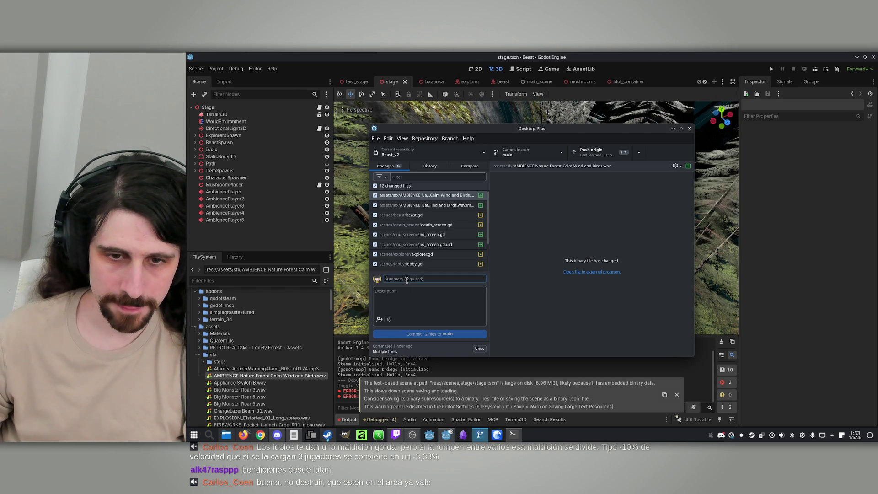
Dismiss Godot's large-scene file warning and clear the output log
{"action": "left_click", "coordinate": [481, 433]}
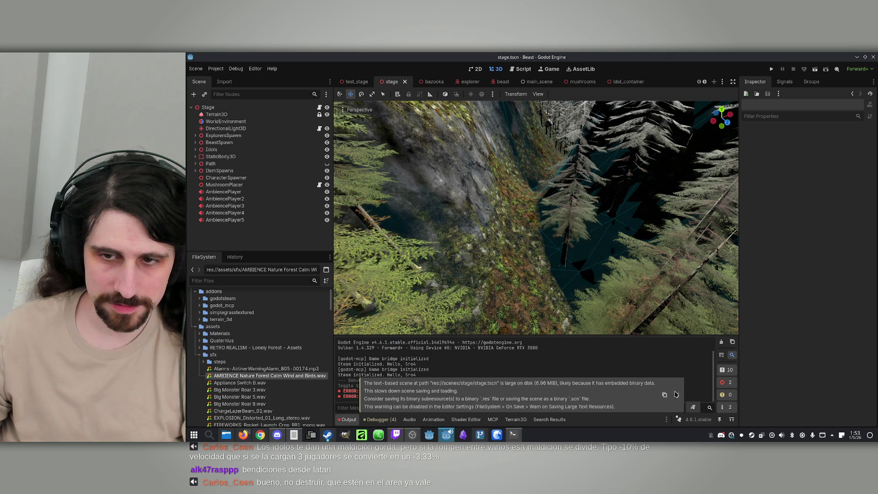
{"action": "left_click", "coordinate": [676, 394]}
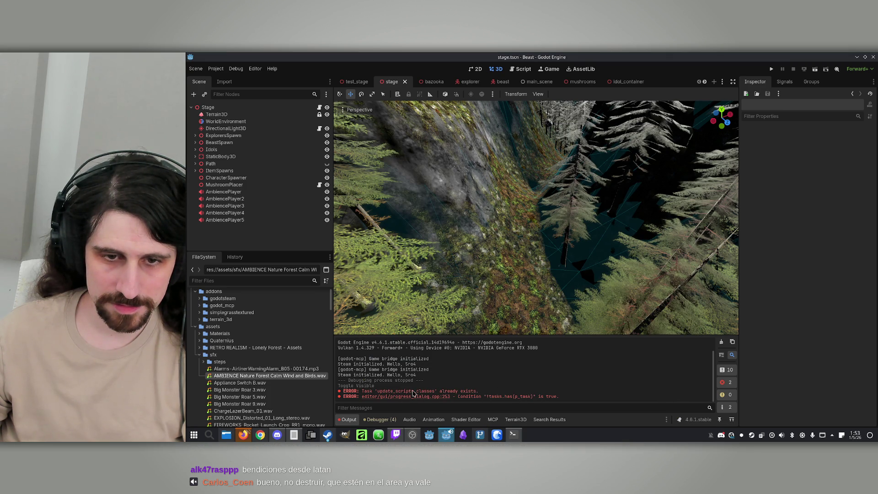
{"action": "left_click", "coordinate": [722, 342]}
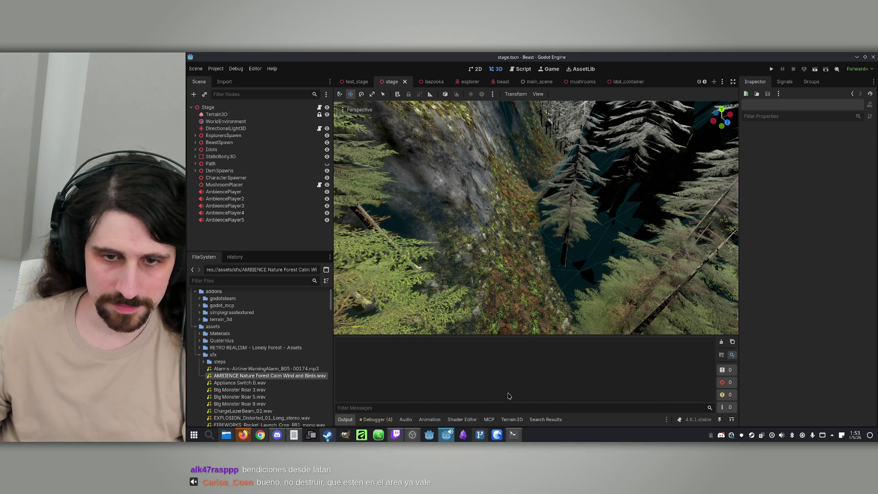
Commit all 12 changed files to main with the summary 'Multiple fixes'
{"action": "left_click", "coordinate": [475, 431]}
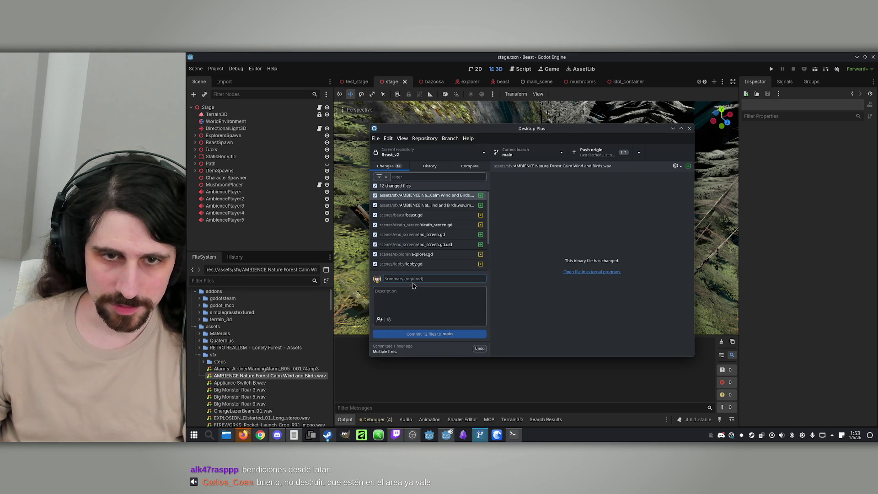
{"action": "type", "text": "Mul"}
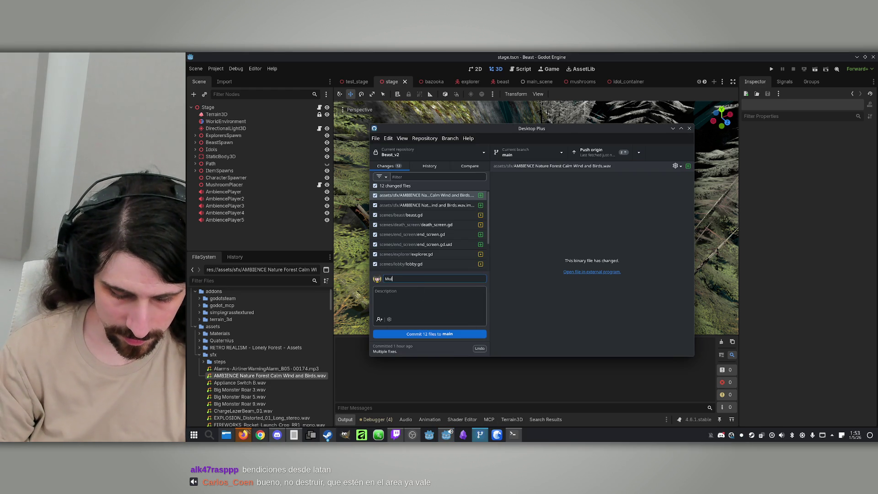
{"action": "type", "text": "tiple fixes"}
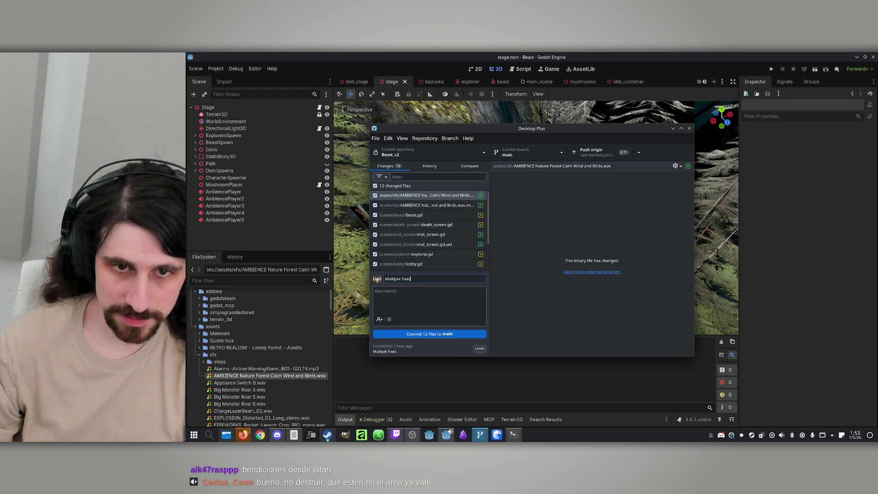
{"action": "left_click", "coordinate": [417, 334]}
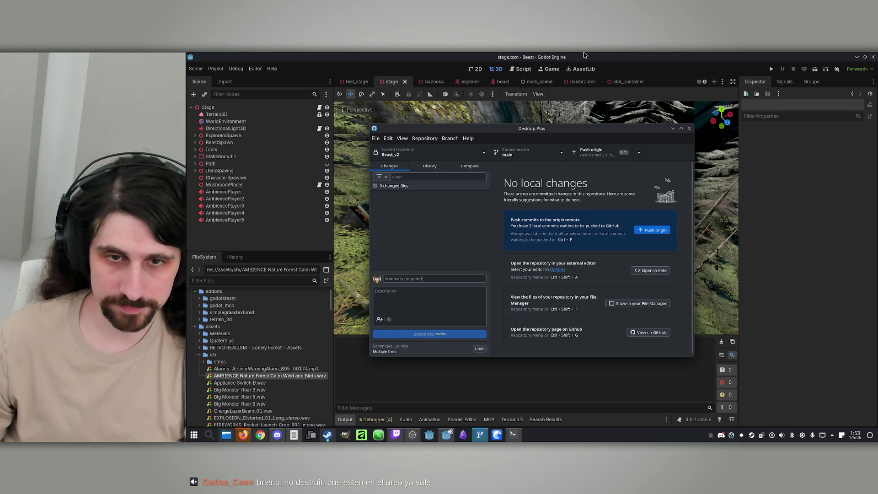
{"action": "left_click", "coordinate": [584, 55]}
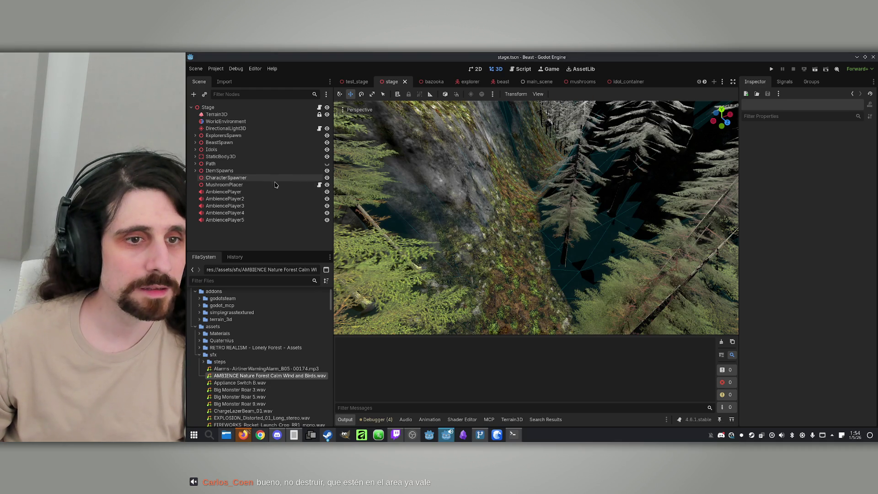
Select the Terrain3D node, pick a sculpting brush and sculpt on the ravine slope
{"action": "left_click", "coordinate": [216, 115]}
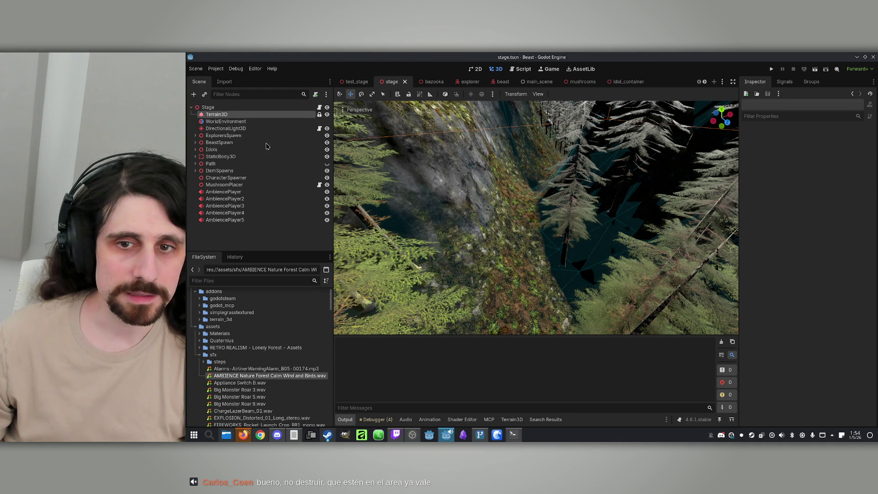
{"action": "scroll", "coordinate": [407, 219], "scroll_direction": "up", "scroll_amount": 2}
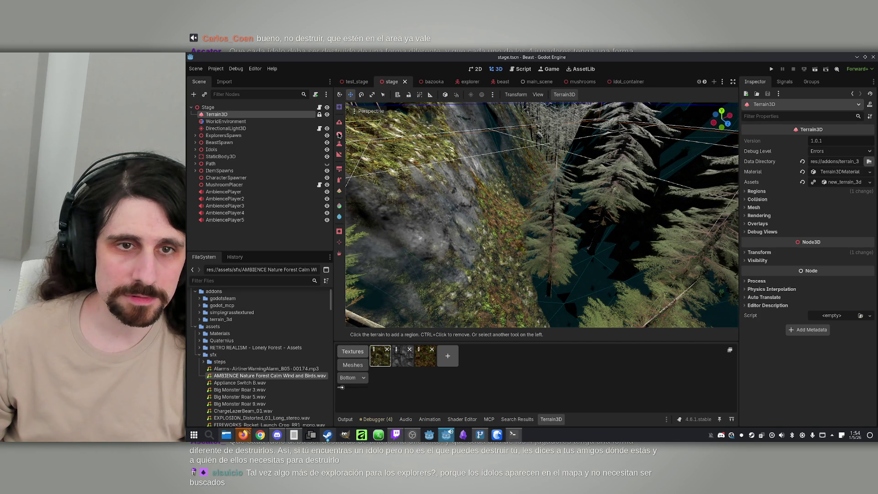
{"action": "left_click", "coordinate": [339, 123]}
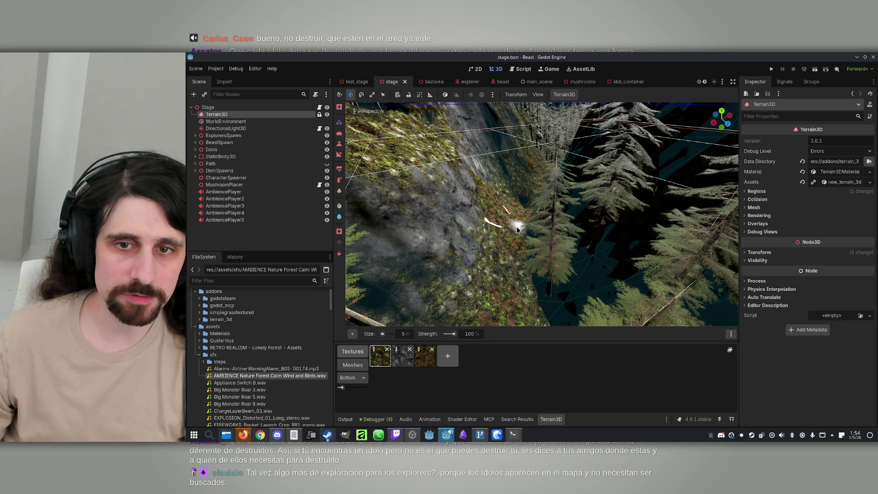
{"action": "scroll", "coordinate": [507, 251], "scroll_direction": "up", "scroll_amount": 1}
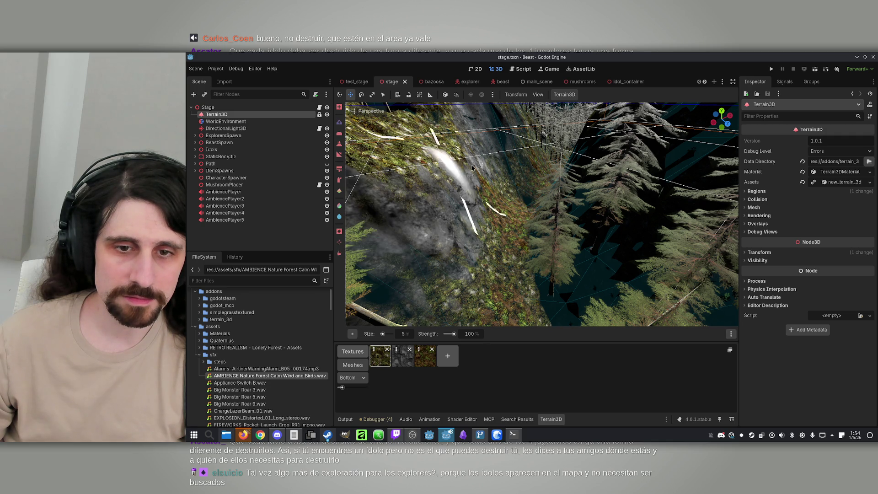
{"action": "left_click_drag", "start_coordinate": [398, 182], "coordinate": [486, 249]}
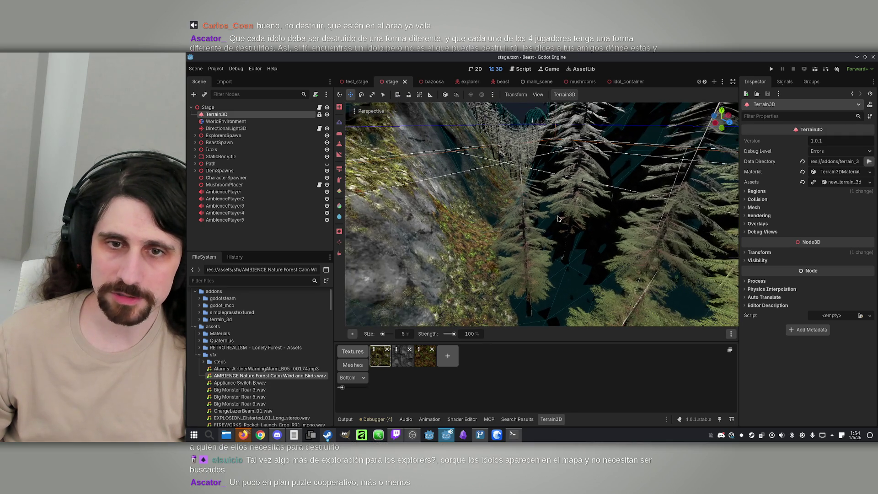
{"action": "left_click", "coordinate": [489, 251]}
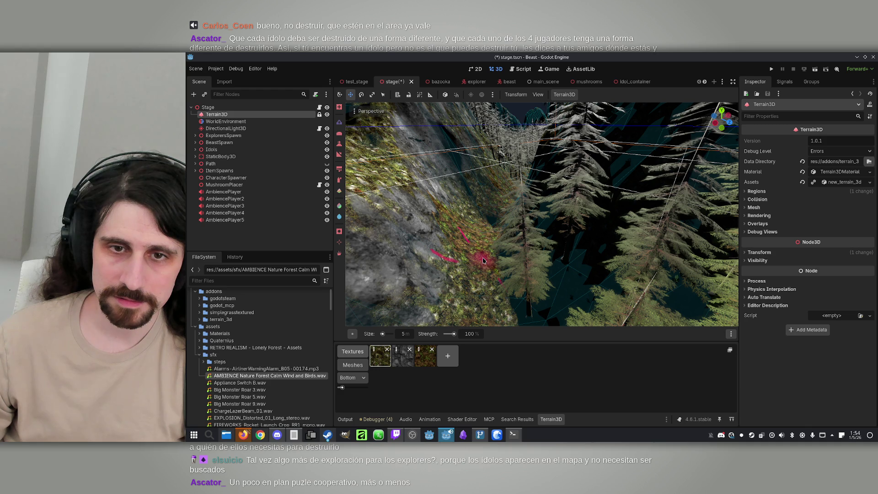
Switch to the Raise tool and undo the hole so the slope is continuous again
{"action": "key", "text": "x"}
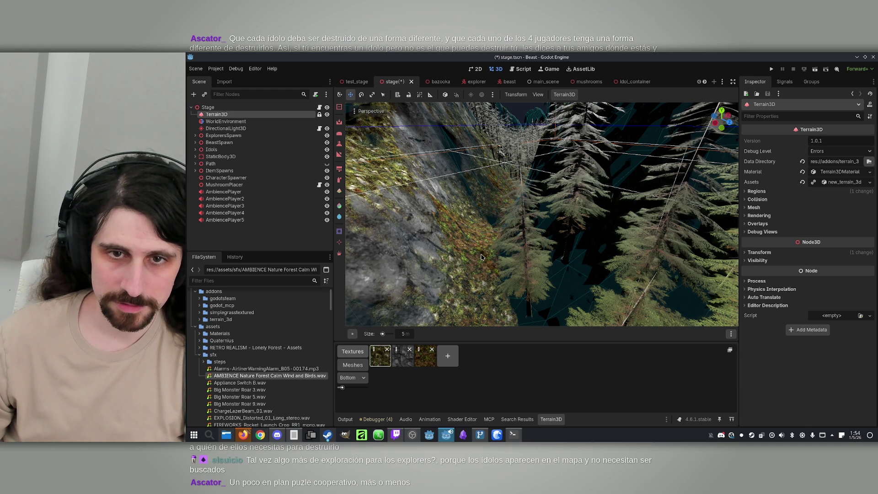
{"action": "key", "text": "e"}
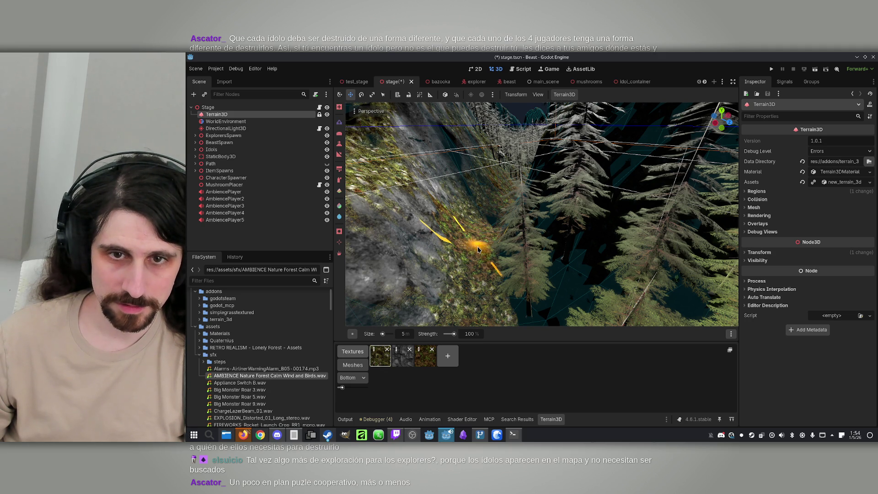
{"action": "key", "text": "ctrl+z"}
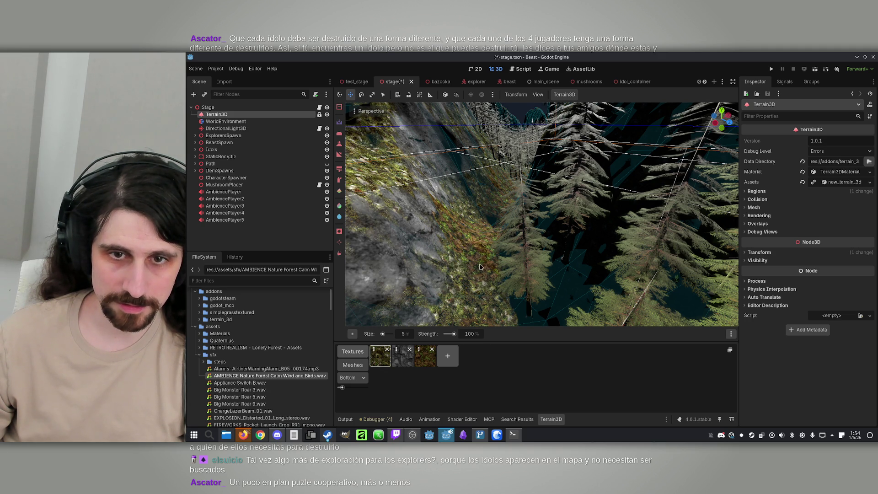
{"action": "left_click_drag", "start_coordinate": [452, 215], "coordinate": [415, 200]}
{"action": "left_click", "coordinate": [339, 143]}
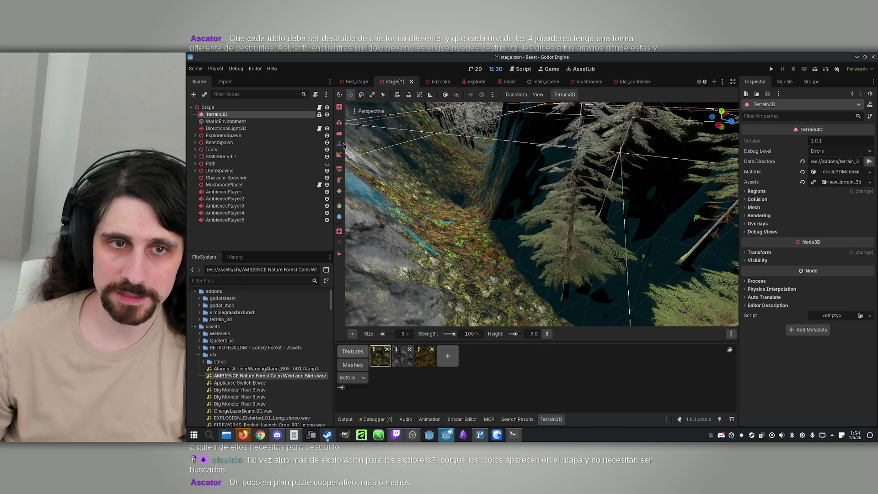
Try flattening patches of the ravine slope, undoing each attempt
{"action": "left_click", "coordinate": [460, 251]}
{"action": "key", "text": "ctrl+z"}
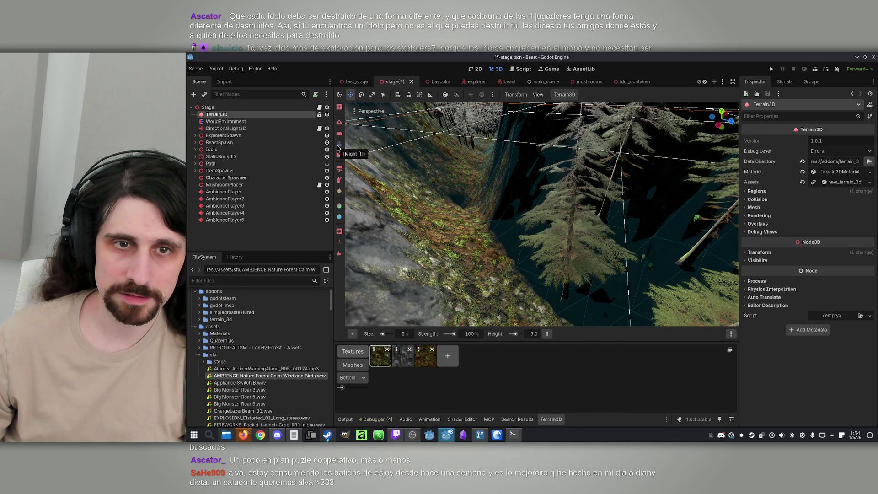
{"action": "mouse_move", "coordinate": [478, 182]}
{"action": "left_mouse_down"}
{"action": "mouse_move", "coordinate": [453, 197]}
{"action": "mouse_move", "coordinate": [480, 201]}
{"action": "left_mouse_up"}
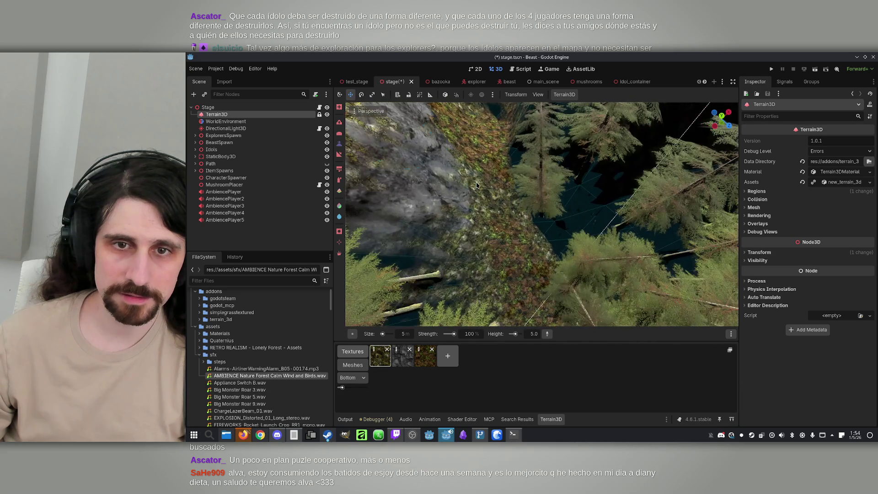
{"action": "left_click", "coordinate": [505, 220]}
{"action": "left_click_drag", "start_coordinate": [525, 253], "coordinate": [510, 232]}
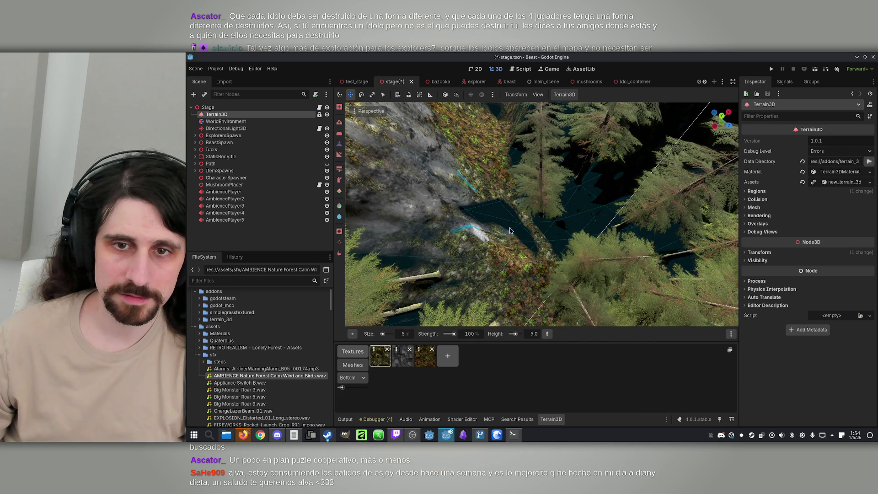
{"action": "key", "text": "ctrl+z"}
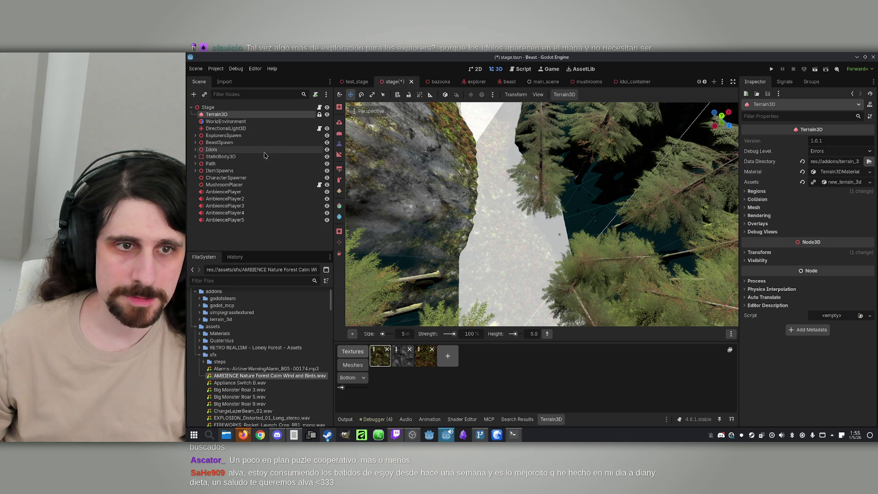
Hide the Path mesh, sculpt the rocky slope, lower brush strength to 29 and paint texture there
{"action": "left_click", "coordinate": [326, 164]}
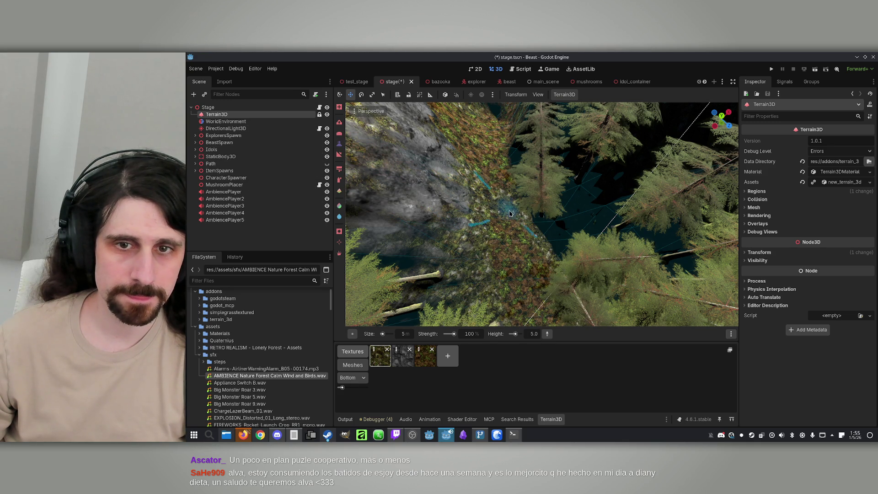
{"action": "left_click_drag", "start_coordinate": [506, 233], "coordinate": [510, 235]}
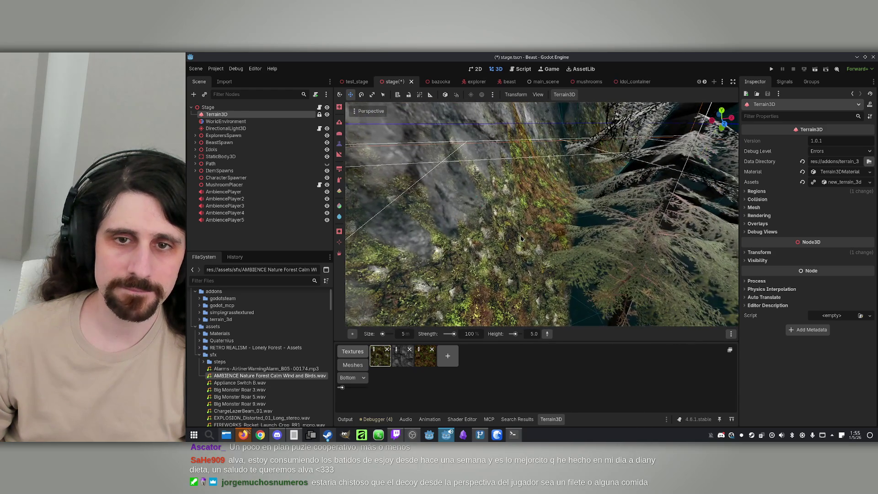
{"action": "mouse_move", "coordinate": [555, 213]}
{"action": "left_mouse_down"}
{"action": "mouse_move", "coordinate": [549, 240]}
{"action": "mouse_move", "coordinate": [581, 290]}
{"action": "mouse_move", "coordinate": [471, 201]}
{"action": "mouse_move", "coordinate": [527, 234]}
{"action": "left_mouse_up"}
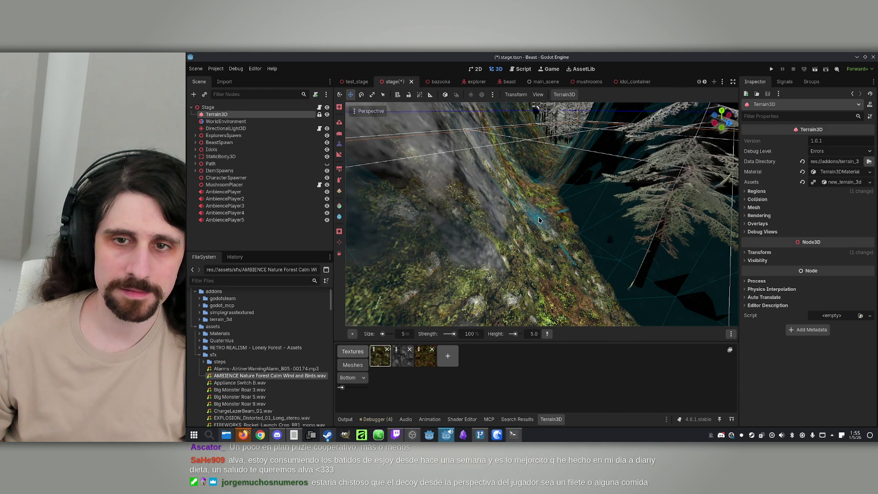
{"action": "left_click_drag", "start_coordinate": [452, 335], "coordinate": [447, 335]}
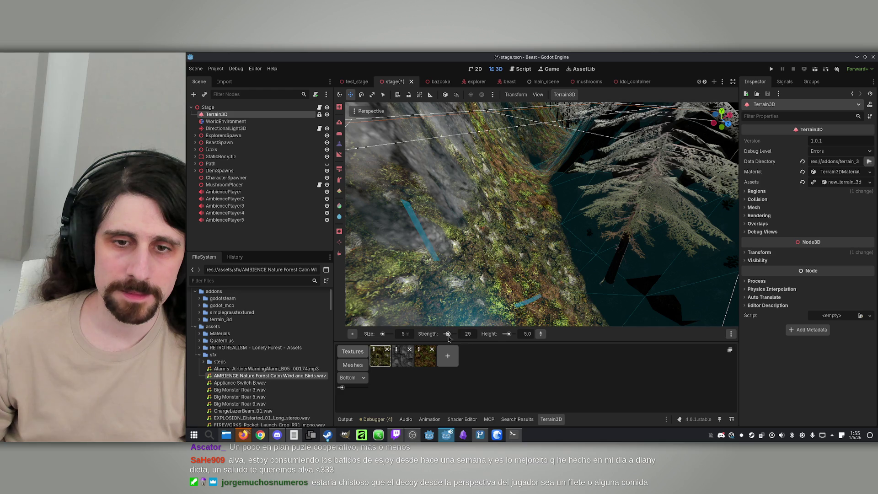
{"action": "key", "text": "e"}
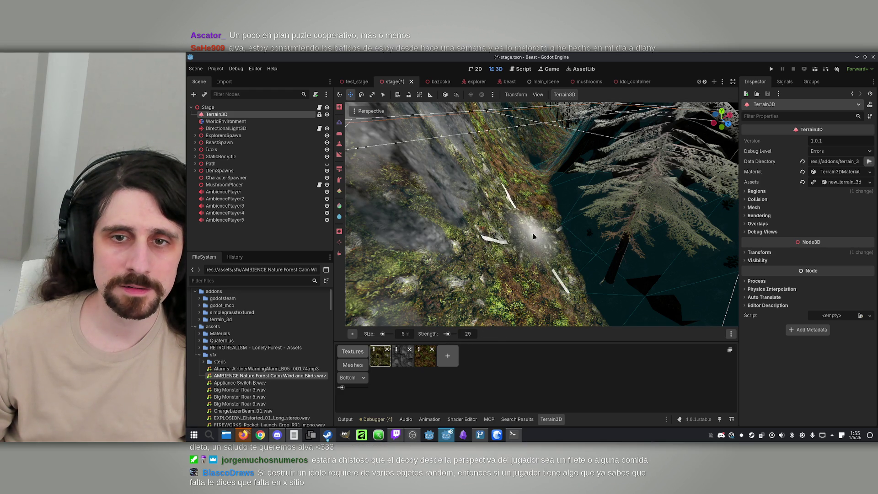
{"action": "mouse_move", "coordinate": [533, 228]}
{"action": "left_mouse_down"}
{"action": "mouse_move", "coordinate": [526, 215]}
{"action": "mouse_move", "coordinate": [503, 211]}
{"action": "mouse_move", "coordinate": [529, 240]}
{"action": "left_mouse_up"}
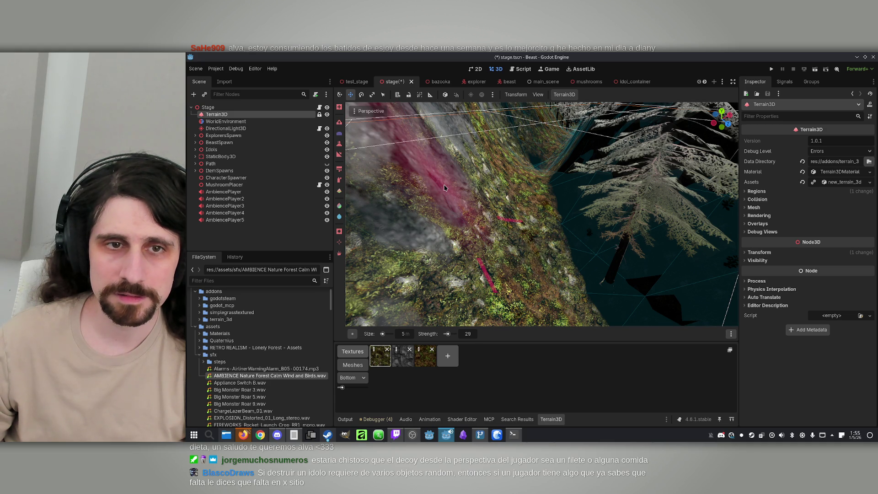
Try the Slope tool, then return to Raise and check the extra brush settings
{"action": "left_click", "coordinate": [339, 155]}
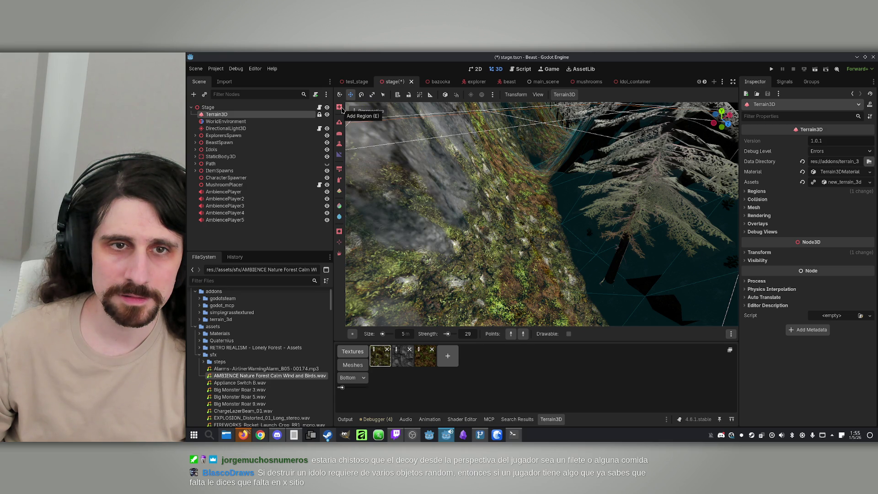
{"action": "left_click", "coordinate": [339, 123]}
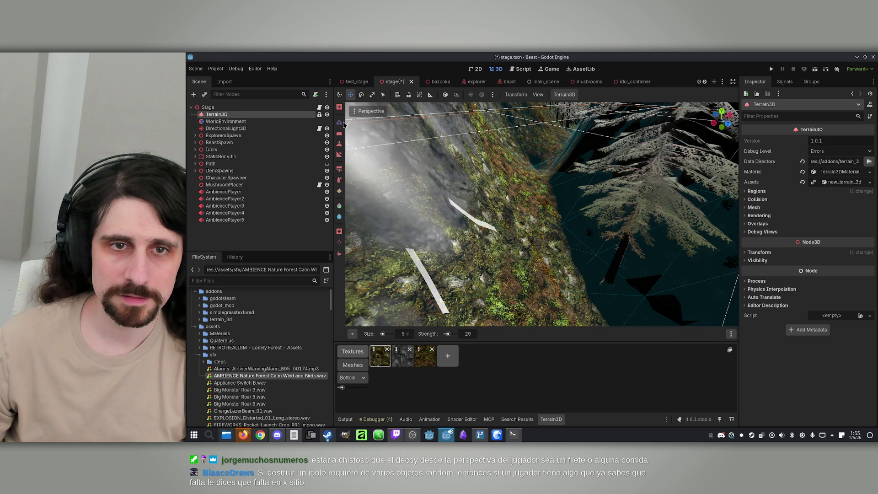
{"action": "left_click", "coordinate": [731, 337]}
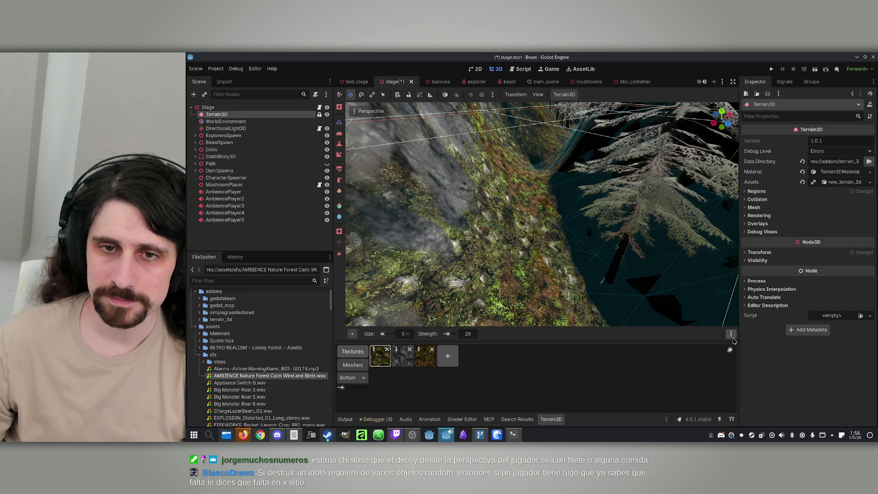
{"action": "right_click", "coordinate": [532, 256]}
{"action": "scroll", "coordinate": [544, 215], "scroll_direction": "down", "scroll_amount": 10}
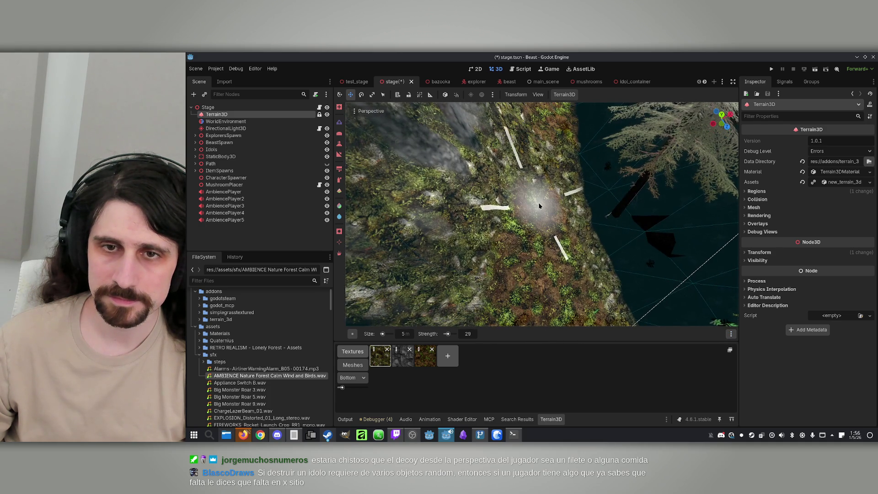
Bring the view down to the forest floor and sculpt a pit into it
{"action": "key", "text": "w"}
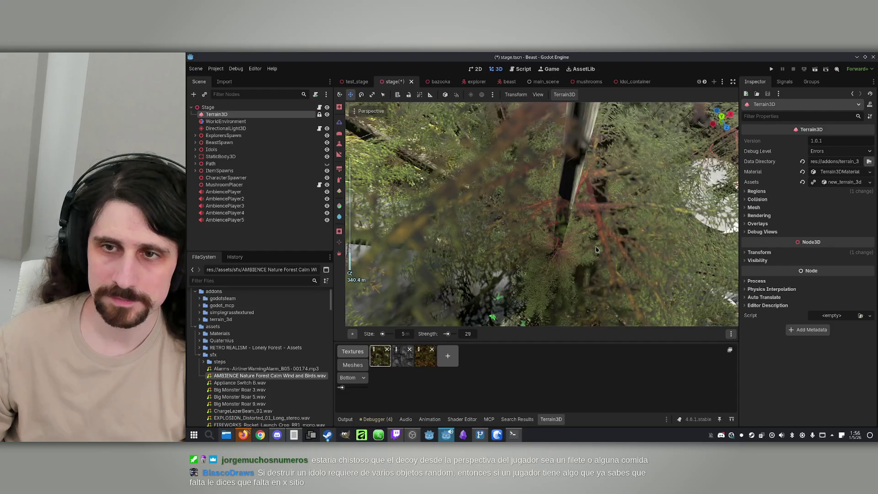
{"action": "key", "text": "s"}
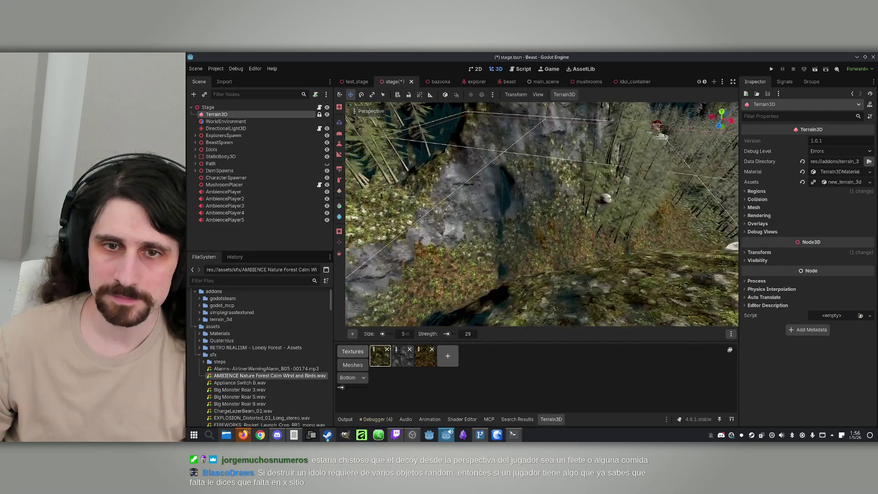
{"action": "key", "text": "w"}
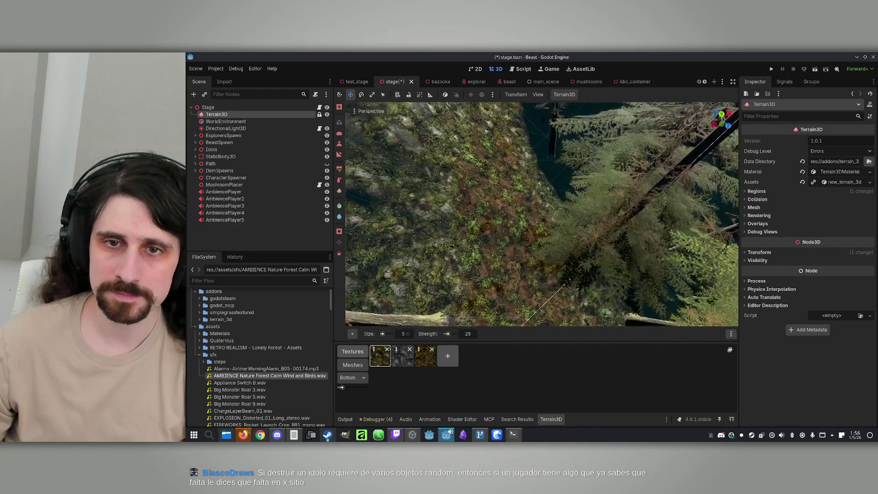
{"action": "key", "text": "w"}
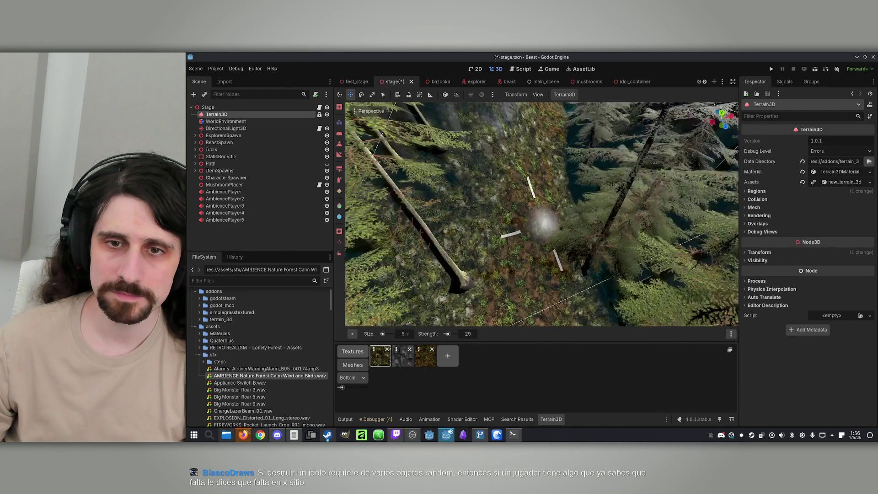
{"action": "mouse_move", "coordinate": [541, 268]}
{"action": "left_mouse_down"}
{"action": "mouse_move", "coordinate": [551, 261]}
{"action": "mouse_move", "coordinate": [519, 231]}
{"action": "mouse_move", "coordinate": [521, 244]}
{"action": "left_mouse_up"}
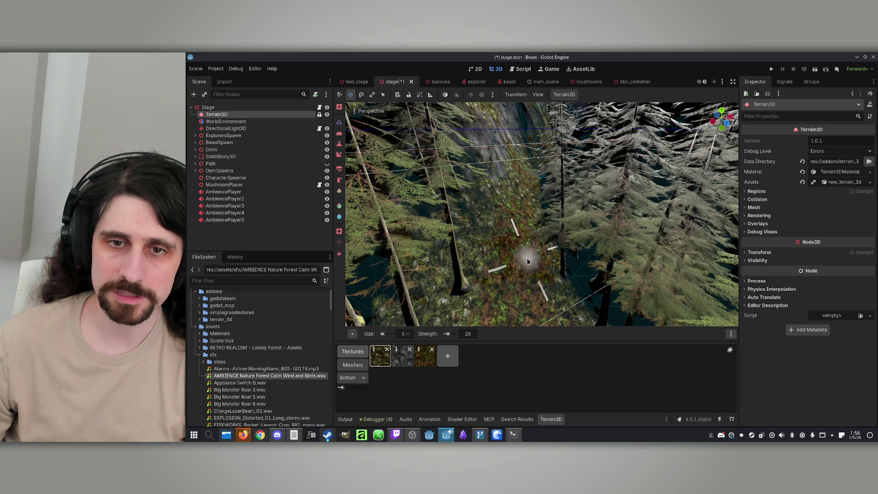
{"action": "mouse_move", "coordinate": [520, 246]}
{"action": "left_mouse_down"}
{"action": "mouse_move", "coordinate": [554, 194]}
{"action": "mouse_move", "coordinate": [521, 237]}
{"action": "left_mouse_up"}
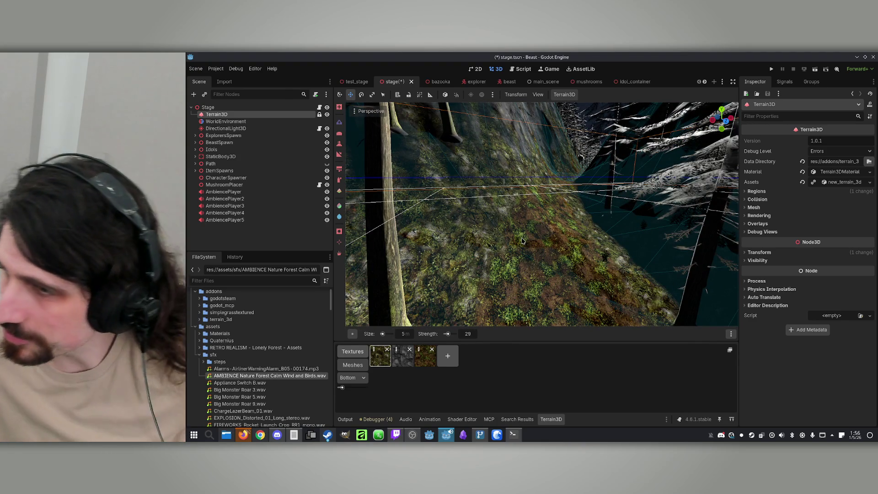
{"action": "mouse_move", "coordinate": [578, 264]}
{"action": "left_mouse_down"}
{"action": "mouse_move", "coordinate": [622, 260]}
{"action": "mouse_move", "coordinate": [563, 242]}
{"action": "left_mouse_up"}
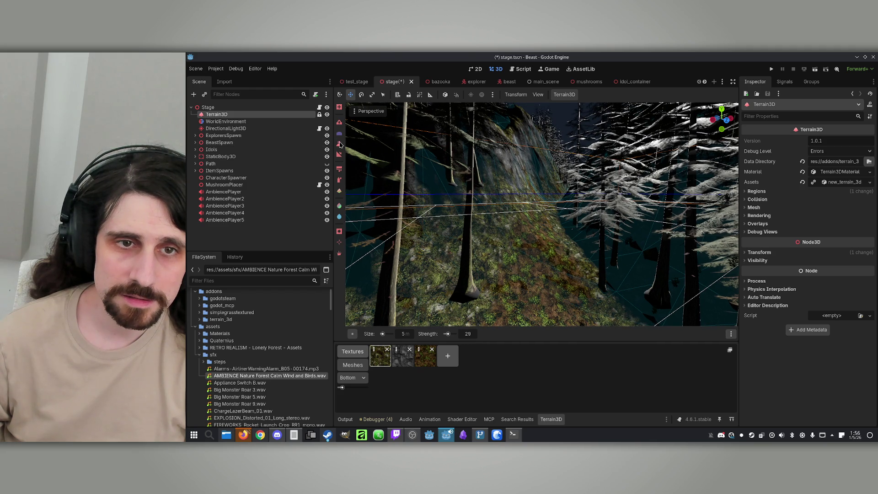
{"action": "left_click", "coordinate": [339, 144]}
Sculpt the terrain down the ravine slope, then orbit to a low side view of the trees
{"action": "left_click_drag", "start_coordinate": [505, 188], "coordinate": [527, 278]}
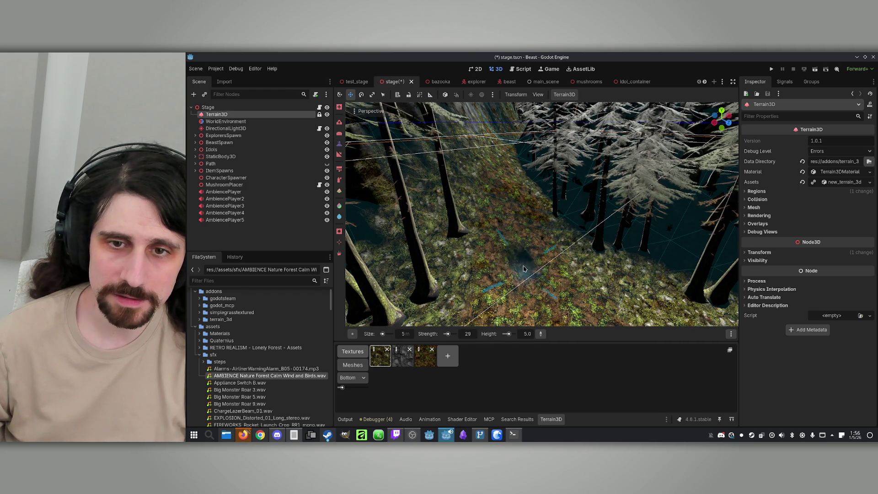
{"action": "scroll", "coordinate": [527, 279], "scroll_direction": "up", "scroll_amount": 3}
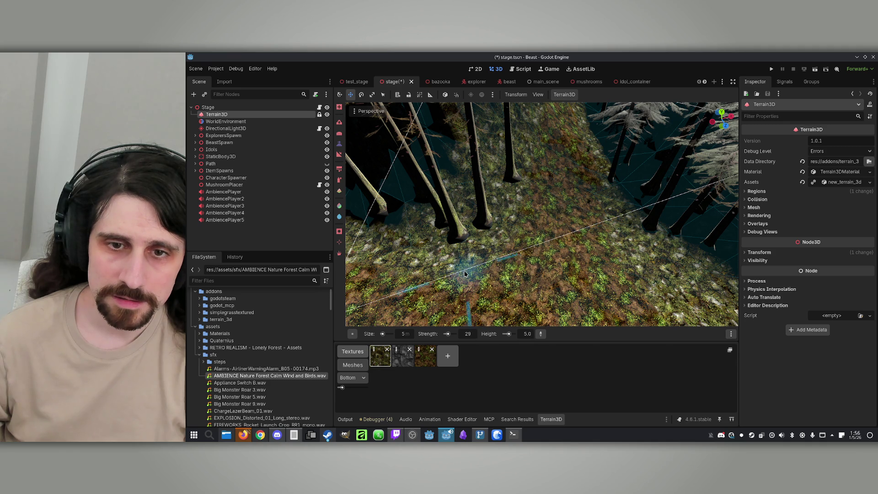
{"action": "scroll", "coordinate": [467, 273], "scroll_direction": "up", "scroll_amount": 3}
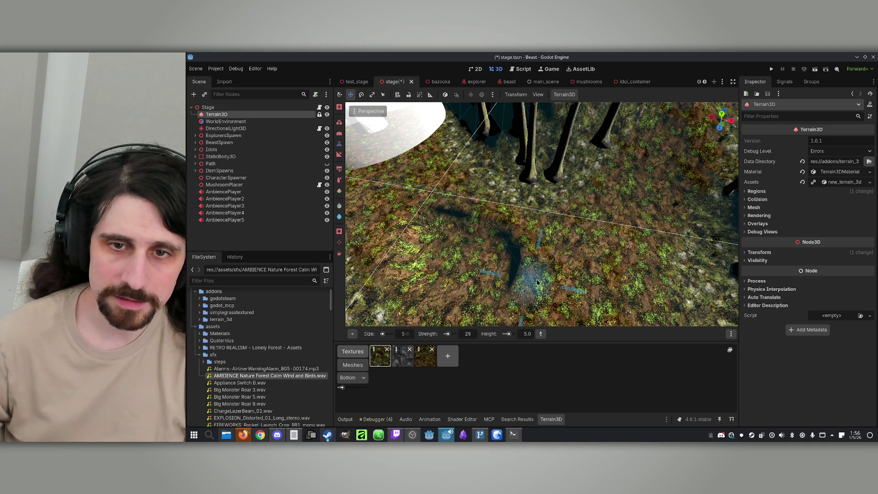
{"action": "mouse_move", "coordinate": [568, 255]}
{"action": "left_mouse_down"}
{"action": "mouse_move", "coordinate": [577, 230]}
{"action": "mouse_move", "coordinate": [550, 256]}
{"action": "mouse_move", "coordinate": [559, 273]}
{"action": "mouse_move", "coordinate": [518, 236]}
{"action": "mouse_move", "coordinate": [526, 256]}
{"action": "mouse_move", "coordinate": [512, 297]}
{"action": "left_mouse_up"}
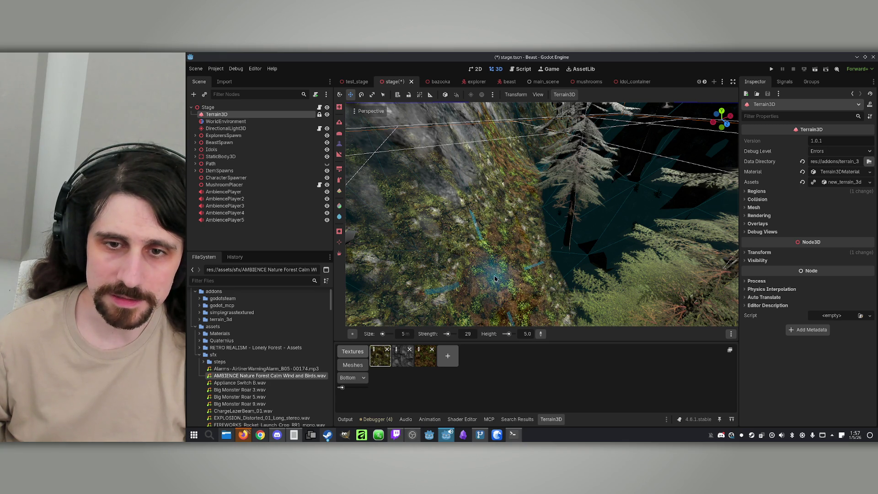
Lower the brush strength and drag the Size slider left to shrink the 5 m brush
{"action": "left_click_drag", "start_coordinate": [447, 335], "coordinate": [445, 335]}
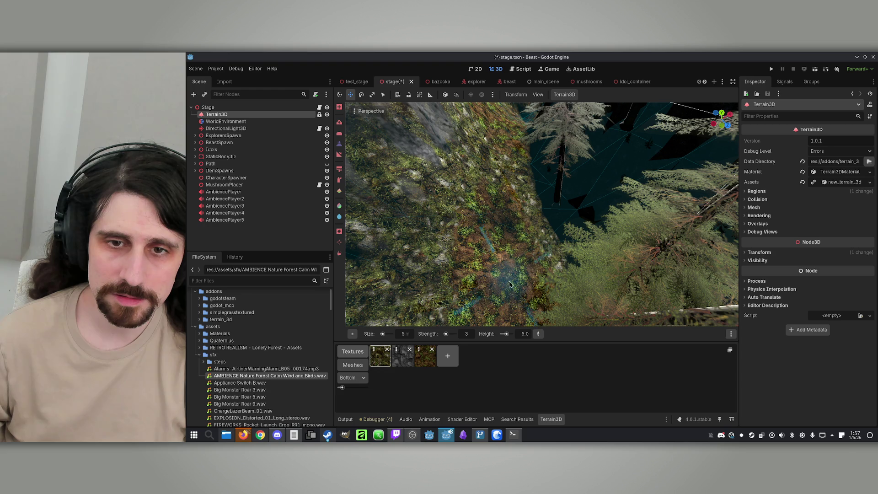
{"action": "left_click_drag", "start_coordinate": [384, 333], "coordinate": [382, 333]}
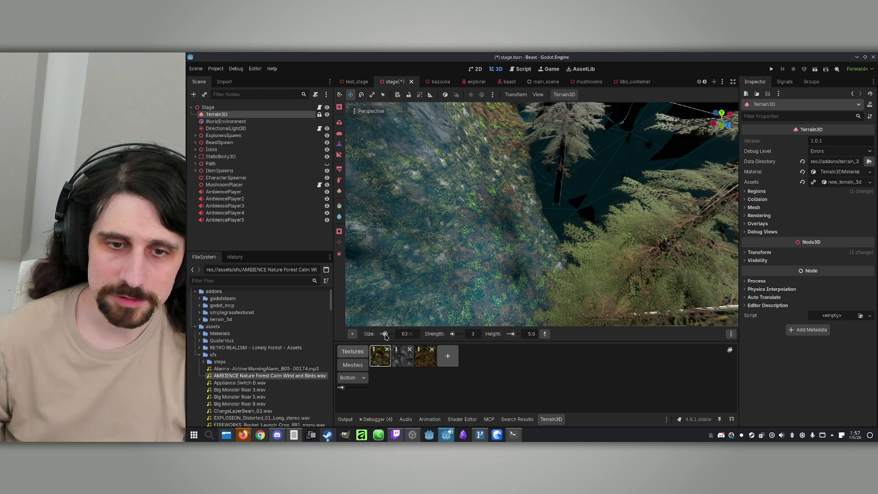
{"action": "left_click", "coordinate": [403, 333]}
Set the Terrain3D brush size to 10 m and frame the view along the canyon
{"action": "type", "text": "10"}
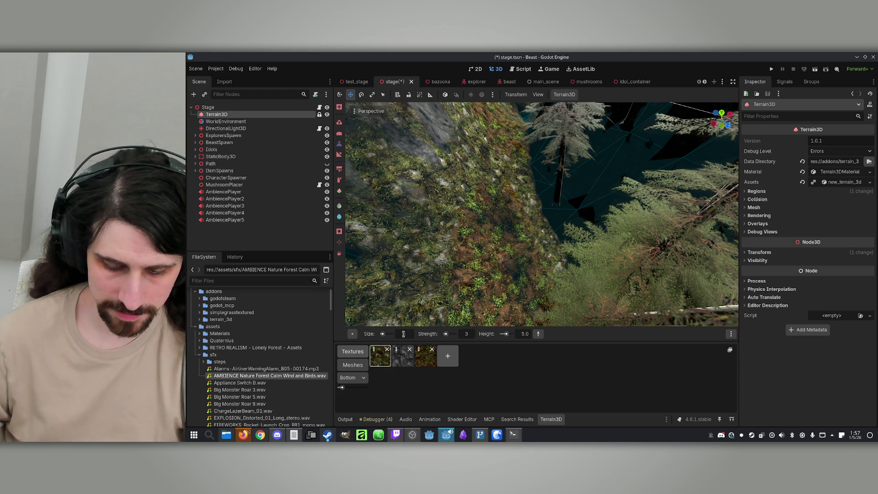
{"action": "key", "text": "Return"}
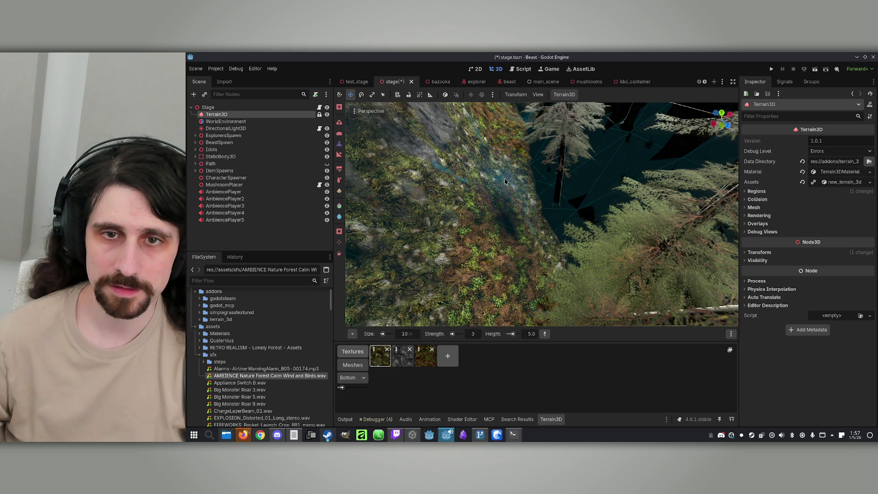
{"action": "mouse_move", "coordinate": [513, 186]}
{"action": "left_mouse_down"}
{"action": "mouse_move", "coordinate": [530, 197]}
{"action": "mouse_move", "coordinate": [510, 181]}
{"action": "mouse_move", "coordinate": [505, 138]}
{"action": "mouse_move", "coordinate": [521, 228]}
{"action": "left_mouse_up"}
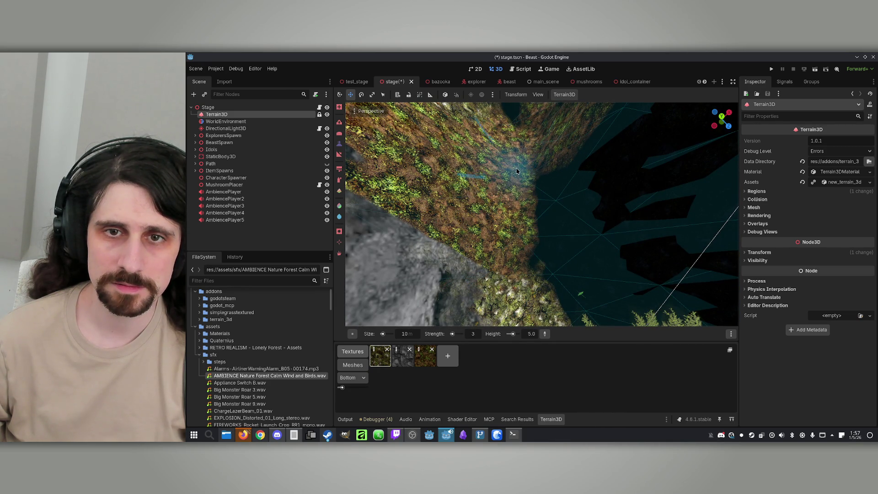
{"action": "left_click_drag", "start_coordinate": [519, 141], "coordinate": [516, 212]}
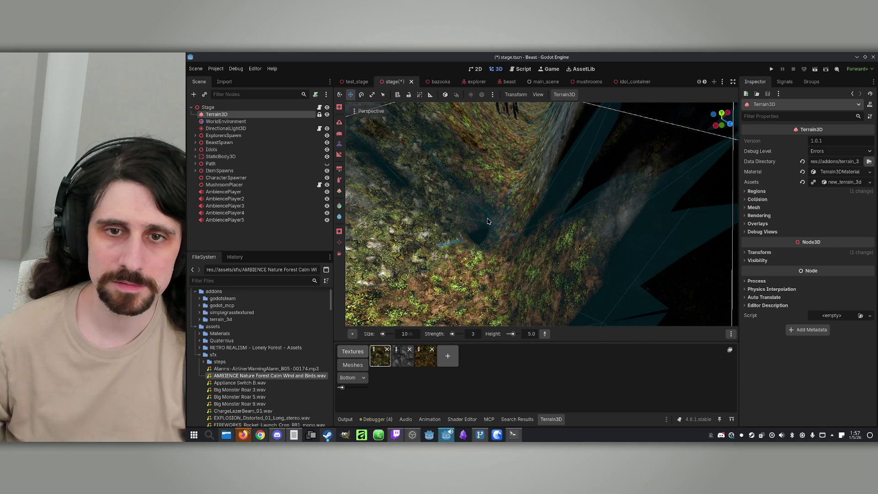
{"action": "left_click_drag", "start_coordinate": [498, 206], "coordinate": [506, 234]}
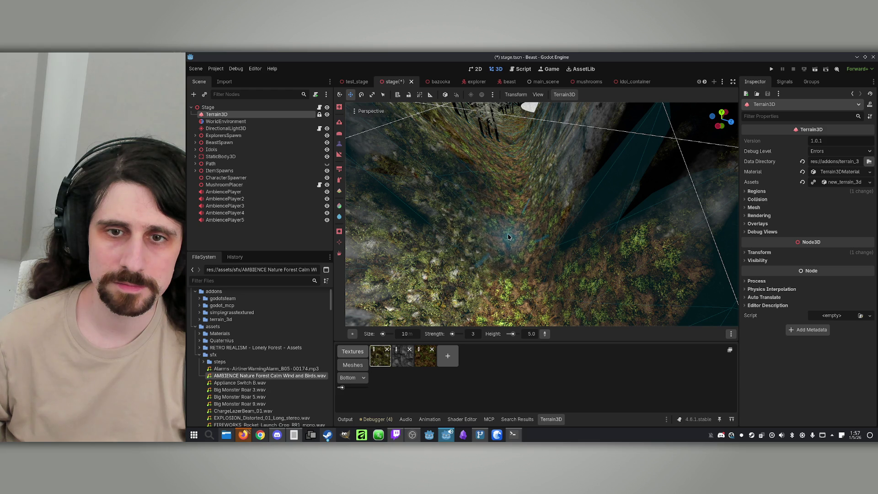
{"action": "mouse_move", "coordinate": [509, 234]}
{"action": "left_mouse_down"}
{"action": "mouse_move", "coordinate": [542, 206]}
{"action": "mouse_move", "coordinate": [541, 183]}
{"action": "mouse_move", "coordinate": [522, 183]}
{"action": "mouse_move", "coordinate": [508, 197]}
{"action": "left_mouse_up"}
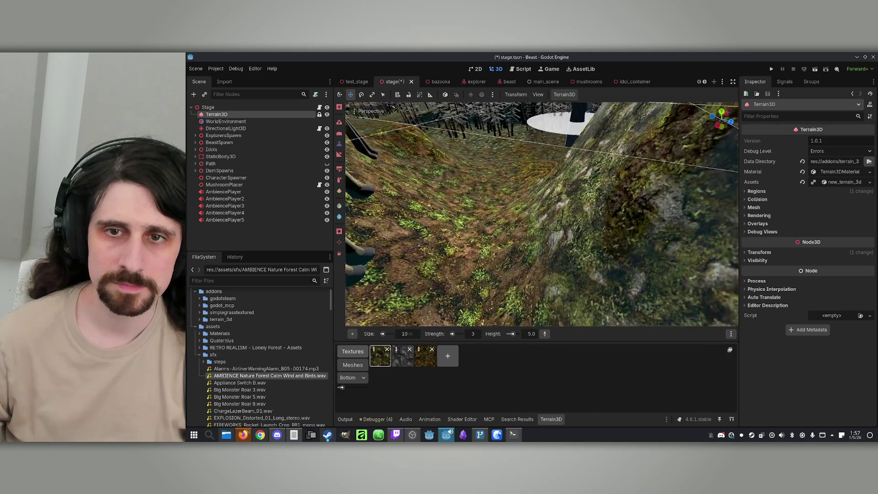
Sculpt the canyon slope with the 10 m brush, then look down on the terrain from above
{"action": "mouse_move", "coordinate": [465, 233]}
{"action": "left_mouse_down"}
{"action": "mouse_move", "coordinate": [457, 248]}
{"action": "mouse_move", "coordinate": [458, 234]}
{"action": "left_mouse_up"}
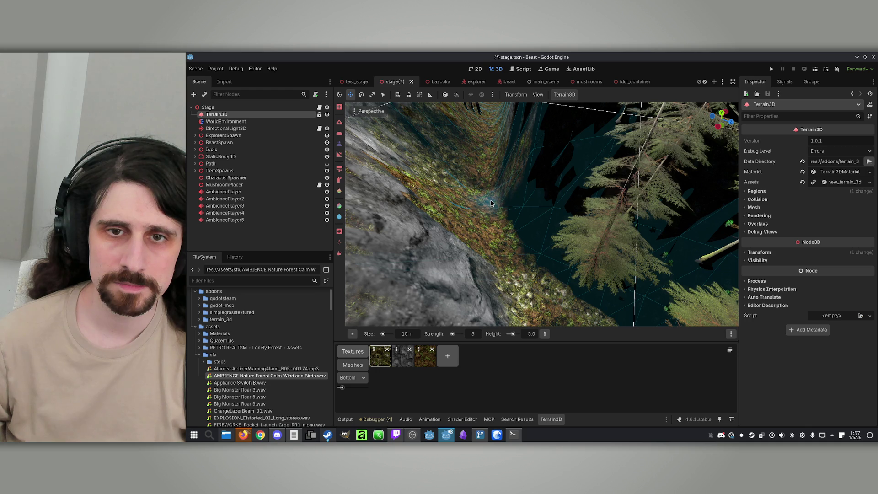
{"action": "left_click_drag", "start_coordinate": [507, 220], "coordinate": [507, 221]}
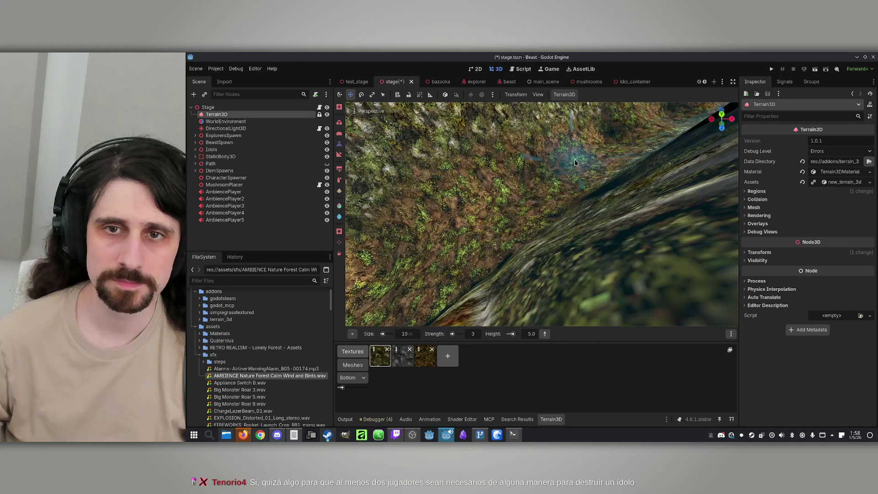
{"action": "scroll", "coordinate": [575, 162], "scroll_direction": "down", "scroll_amount": 2}
{"action": "mouse_move", "coordinate": [636, 139]}
{"action": "left_mouse_down"}
{"action": "mouse_move", "coordinate": [543, 211]}
{"action": "mouse_move", "coordinate": [597, 300]}
{"action": "left_mouse_up"}
Expand ItemSpawns and step through the Marker3D, Marker3D2 and Marker3D3 spawn markers
{"action": "scroll", "coordinate": [355, 283], "scroll_direction": "down", "scroll_amount": 10}
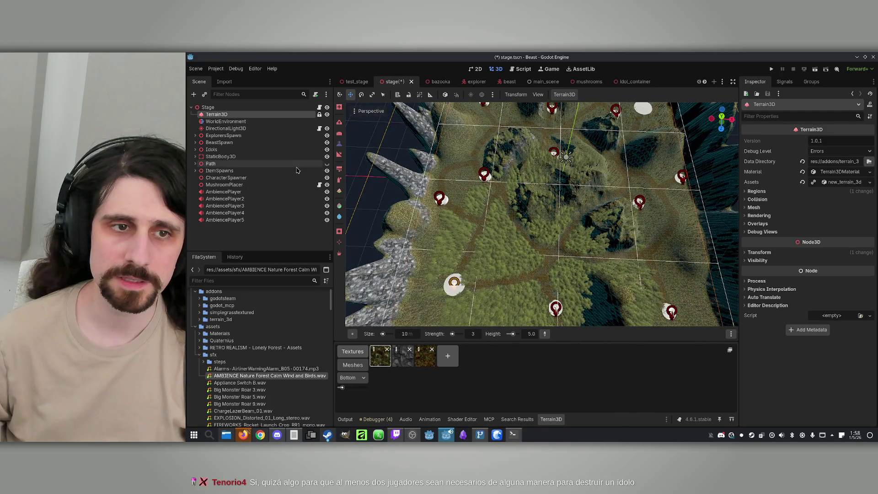
{"action": "left_click", "coordinate": [195, 171]}
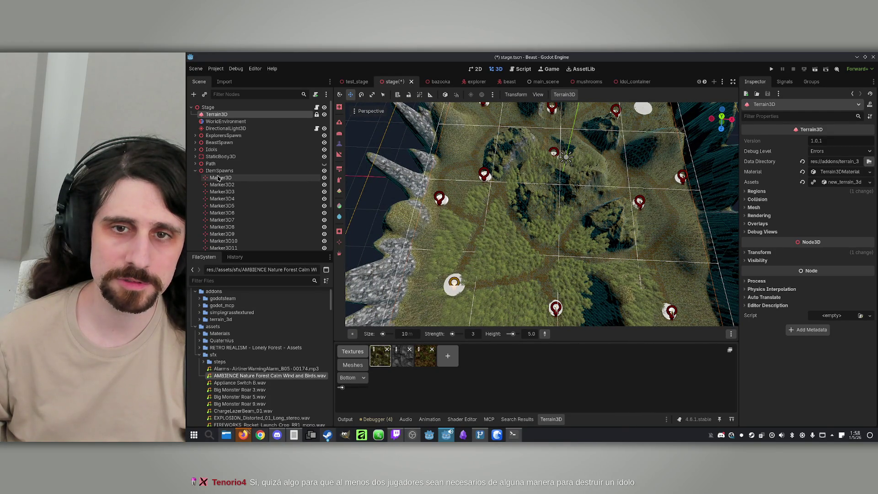
{"action": "left_click", "coordinate": [218, 178]}
{"action": "left_click", "coordinate": [227, 184]}
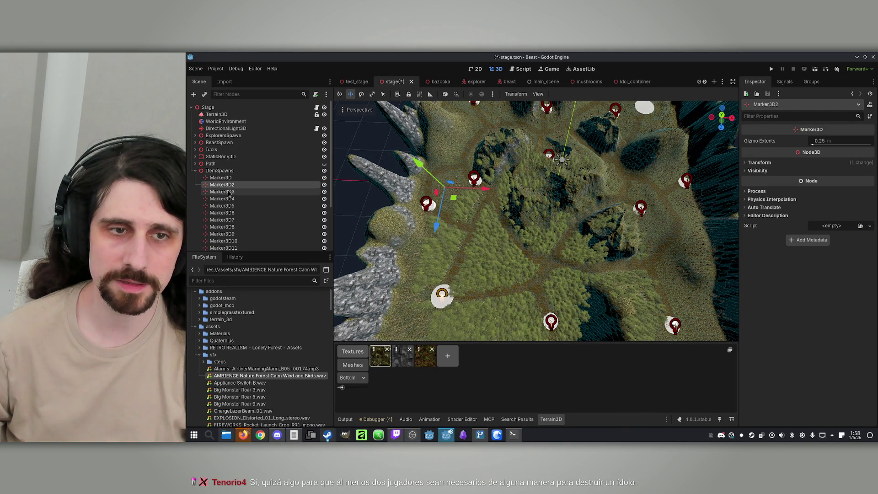
{"action": "left_click", "coordinate": [236, 192]}
{"action": "key", "text": "Down"}
{"action": "key", "text": "Down"}
{"action": "key", "text": "Down"}
{"action": "key", "text": "Down"}
{"action": "key", "text": "Down"}
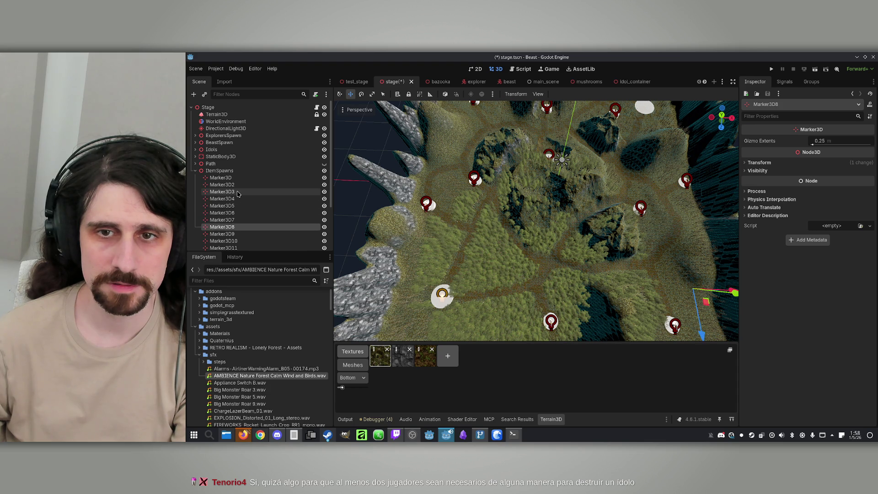
Focus on Marker3D9 and move it further along the valley floor
{"action": "key", "text": "f"}
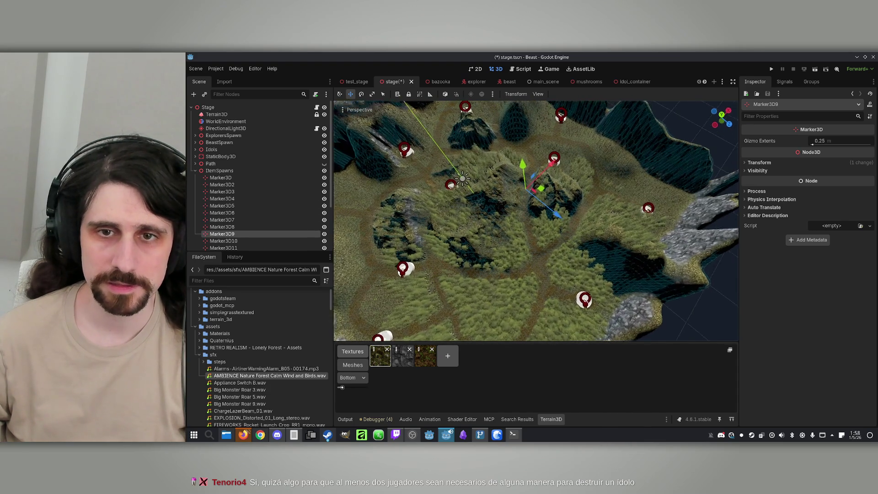
{"action": "key", "text": "w"}
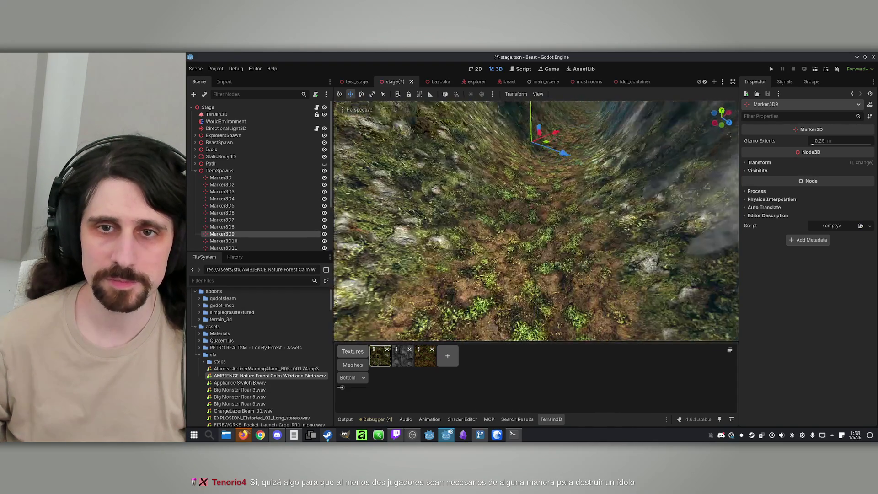
{"action": "key", "text": "w"}
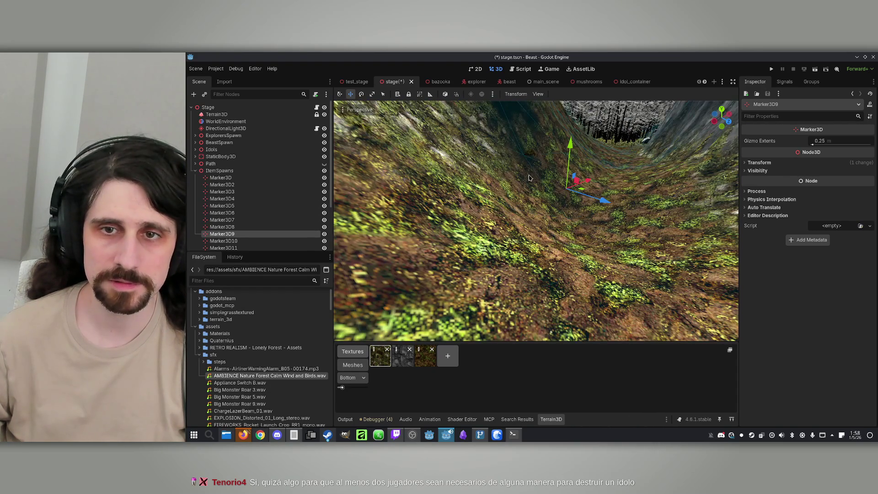
{"action": "left_click_drag", "start_coordinate": [521, 260], "coordinate": [595, 257]}
{"action": "key", "text": "s"}
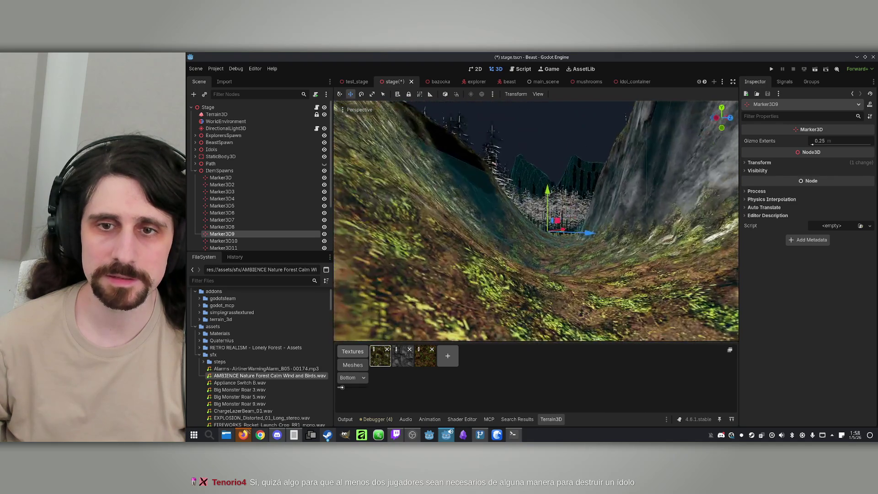
{"action": "left_click_drag", "start_coordinate": [575, 188], "coordinate": [574, 233]}
{"action": "key", "text": "s"}
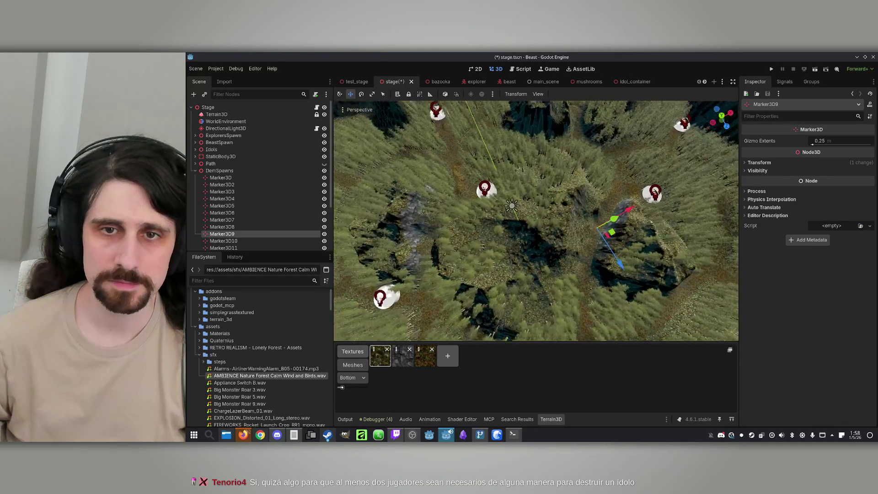
Select the Marker3D11 spawn marker, then the CharacterSpawner node
{"action": "left_click", "coordinate": [223, 247]}
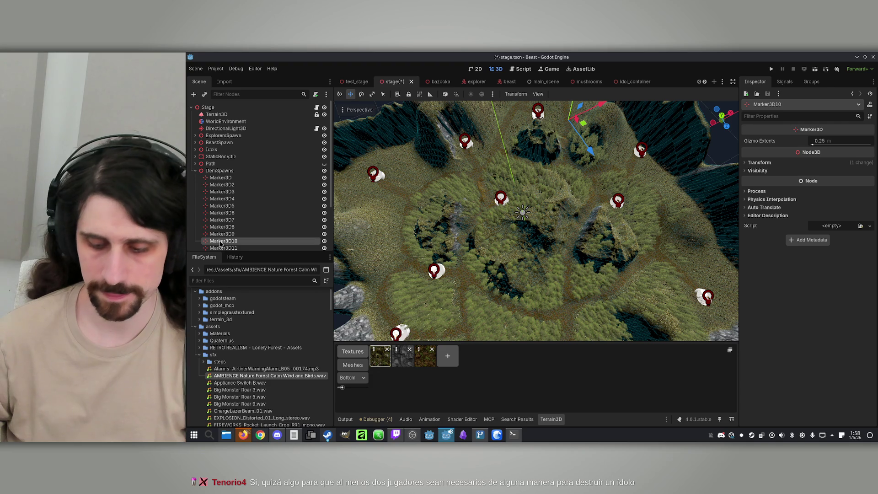
{"action": "scroll", "coordinate": [223, 247], "scroll_direction": "down", "scroll_amount": 1}
{"action": "left_click", "coordinate": [224, 244]}
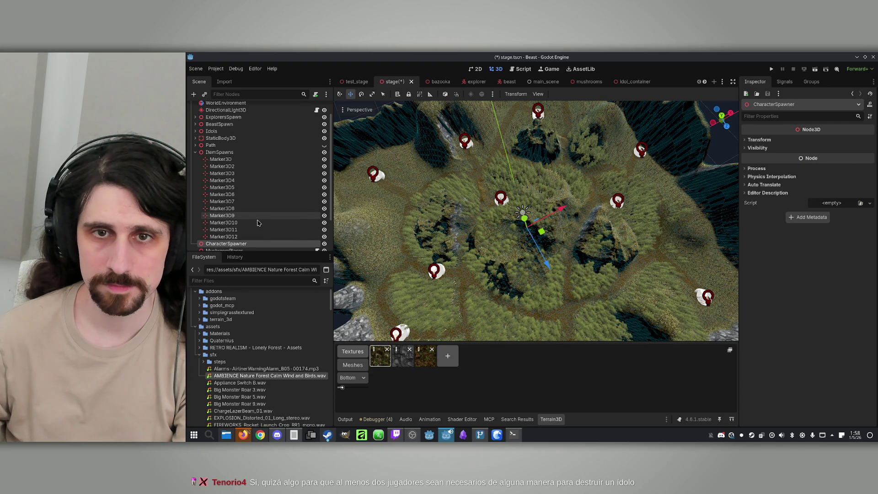
{"action": "scroll", "coordinate": [258, 223], "scroll_direction": "down", "scroll_amount": 1}
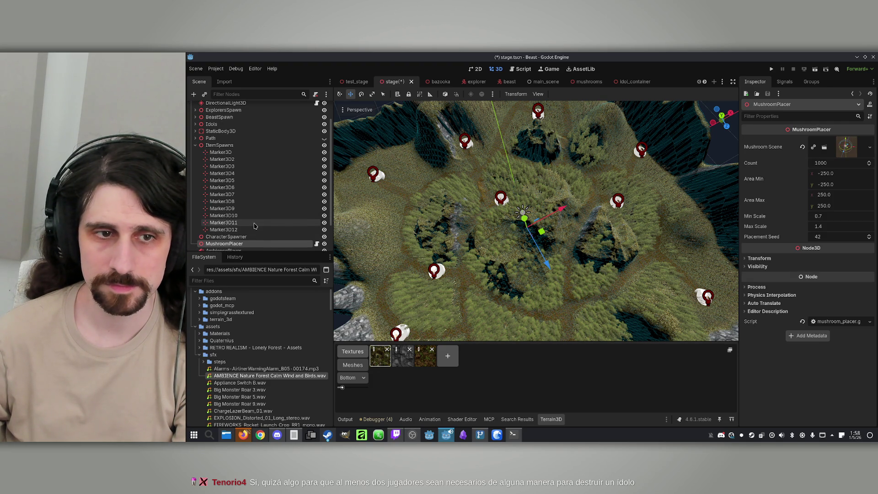
Duplicate Marker3D12 and place the new spawn marker elsewhere on the terrain
{"action": "left_click", "coordinate": [224, 230]}
{"action": "left_click_drag", "start_coordinate": [436, 213], "coordinate": [446, 192]}
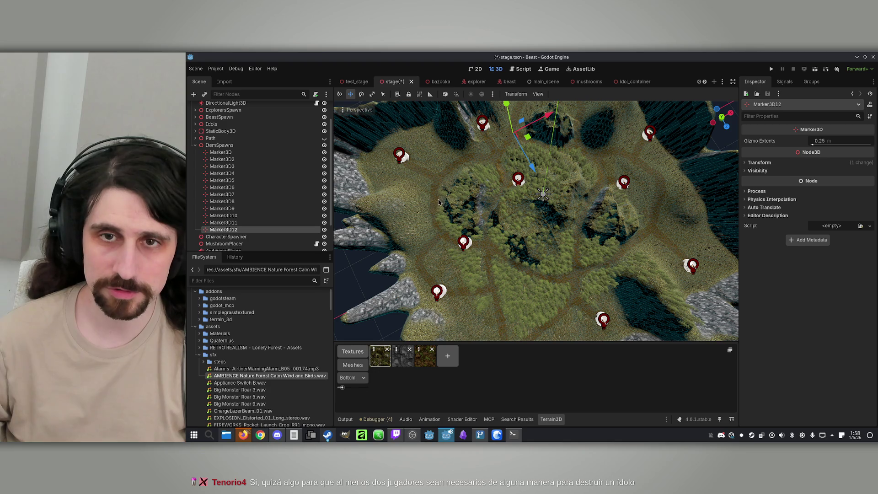
{"action": "key", "text": "ctrl+d"}
{"action": "left_click_drag", "start_coordinate": [512, 222], "coordinate": [530, 224]}
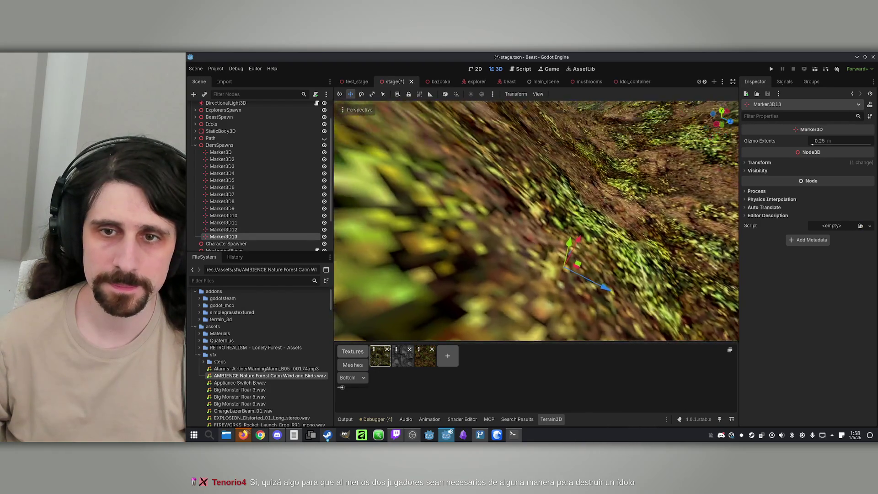
{"action": "mouse_move", "coordinate": [536, 220]}
{"action": "left_mouse_down"}
{"action": "mouse_move", "coordinate": [530, 237]}
{"action": "mouse_move", "coordinate": [536, 220]}
{"action": "left_mouse_up"}
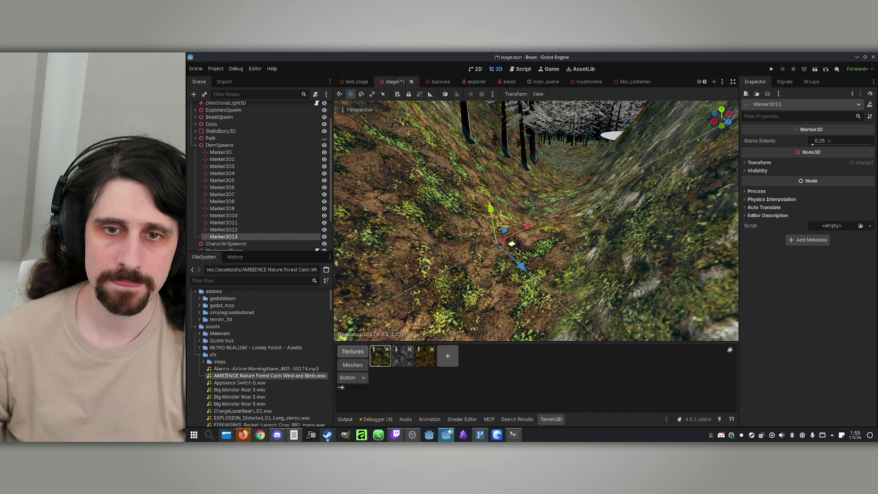
Frame Marker3D, then step through the item spawn markers down to Marker3D13 and focus it
{"action": "scroll", "coordinate": [536, 221], "scroll_direction": "down", "scroll_amount": 3}
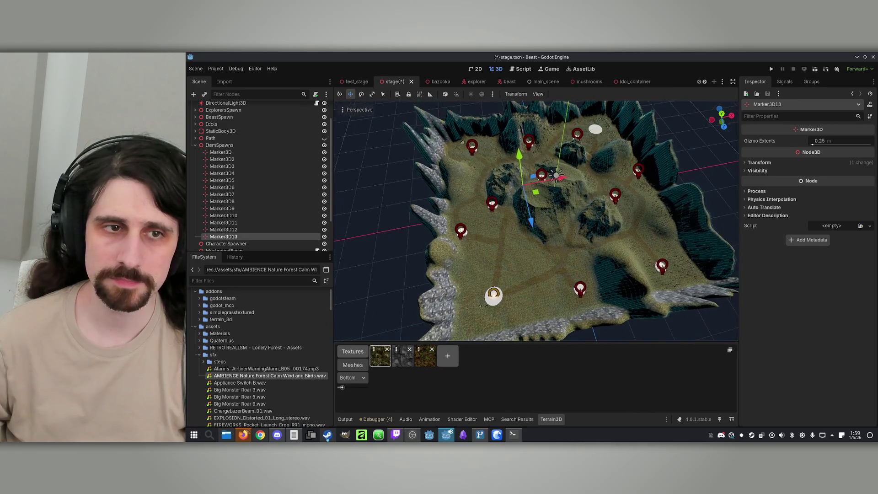
{"action": "double_click", "coordinate": [274, 152]}
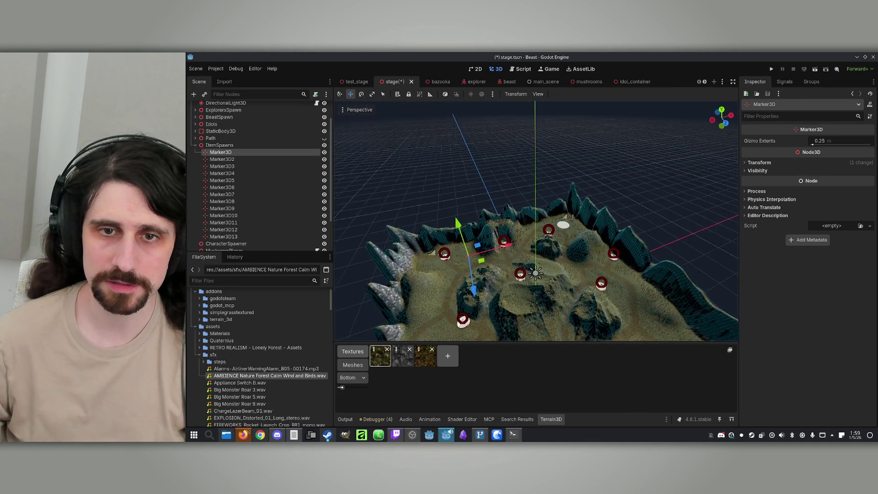
{"action": "scroll", "coordinate": [536, 221], "scroll_direction": "up", "scroll_amount": 2}
{"action": "scroll", "coordinate": [430, 165], "scroll_direction": "down", "scroll_amount": 5}
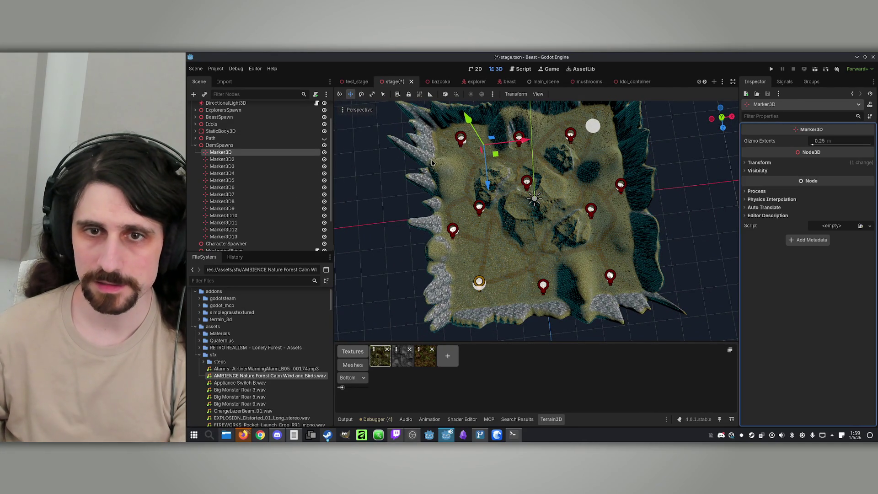
{"action": "left_click", "coordinate": [271, 158]}
{"action": "key", "text": "Down"}
{"action": "key", "text": "Down"}
{"action": "key", "text": "Down"}
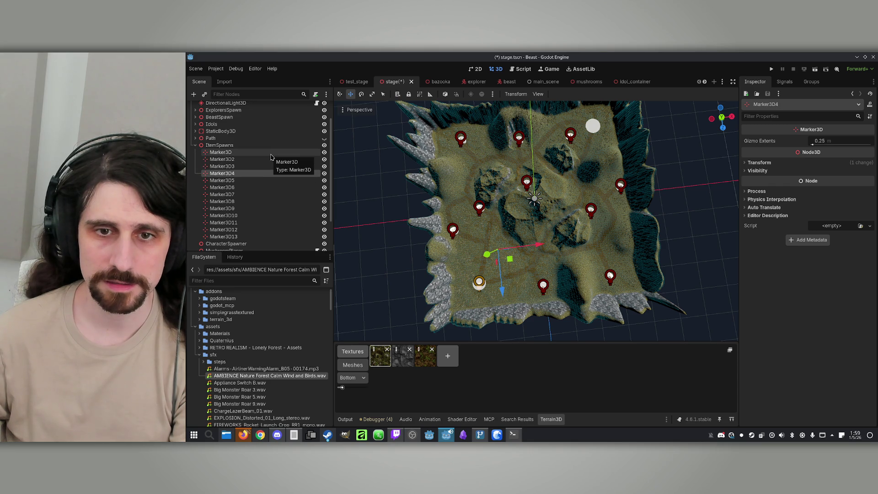
{"action": "key", "text": "Down"}
{"action": "key", "text": "Down"}
{"action": "key", "text": "Down"}
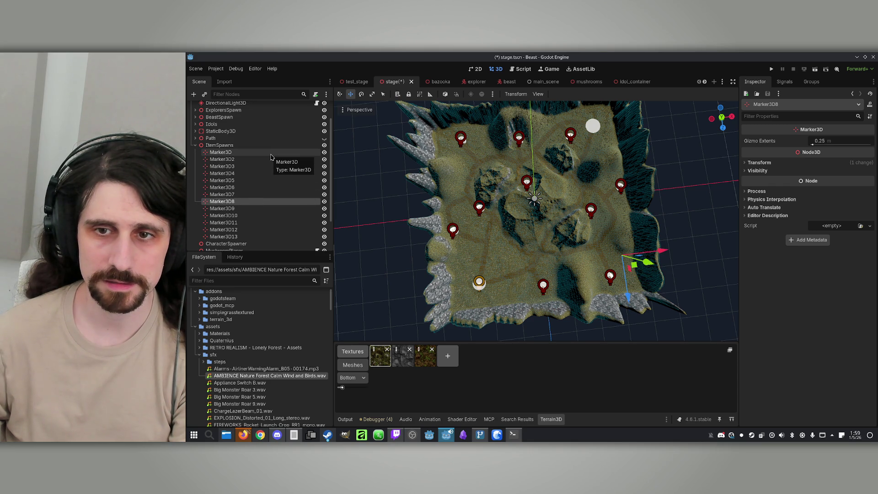
{"action": "key", "text": "Down"}
{"action": "key", "text": "Down"}
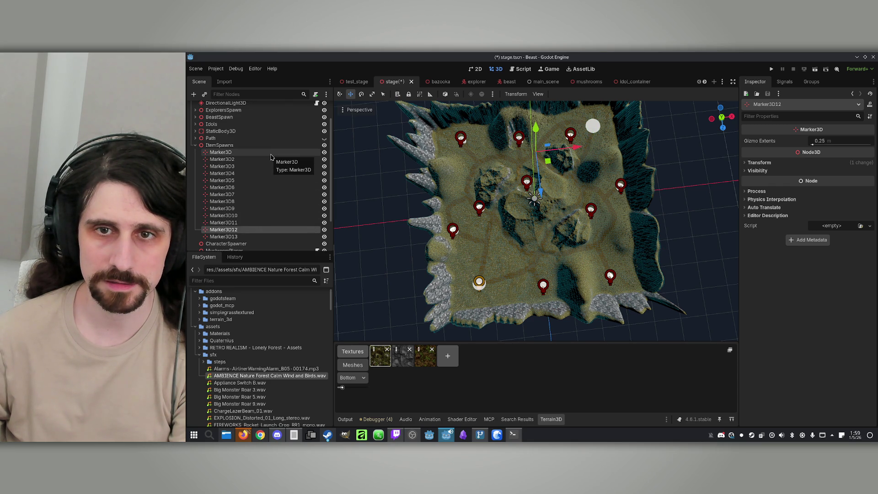
{"action": "key", "text": "f"}
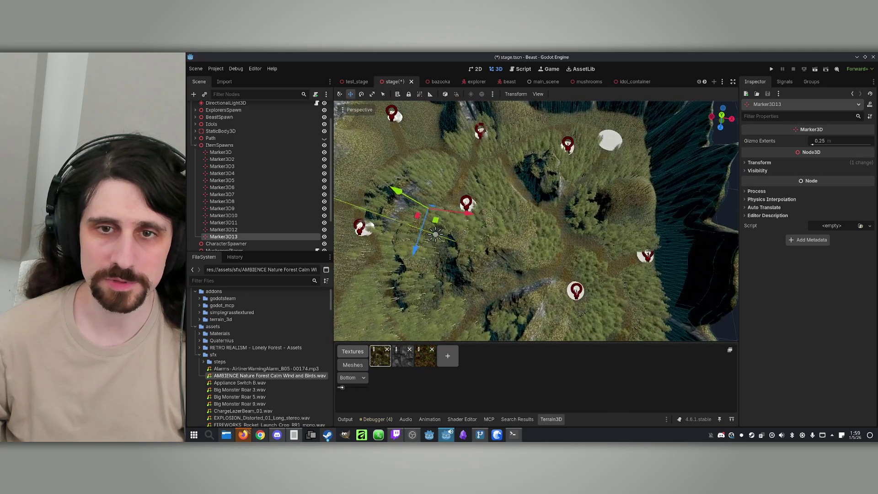
Save the stage scene, select the Stage root node, and return to the Claude terminal
{"action": "key", "text": "ctrl+s"}
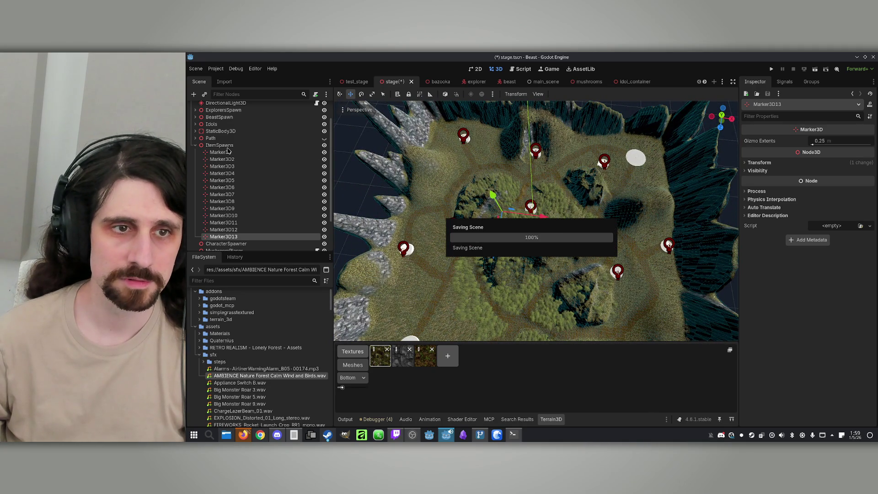
{"action": "left_click", "coordinate": [230, 146]}
{"action": "scroll", "coordinate": [230, 150], "scroll_direction": "up", "scroll_amount": 3}
{"action": "left_click", "coordinate": [242, 109]}
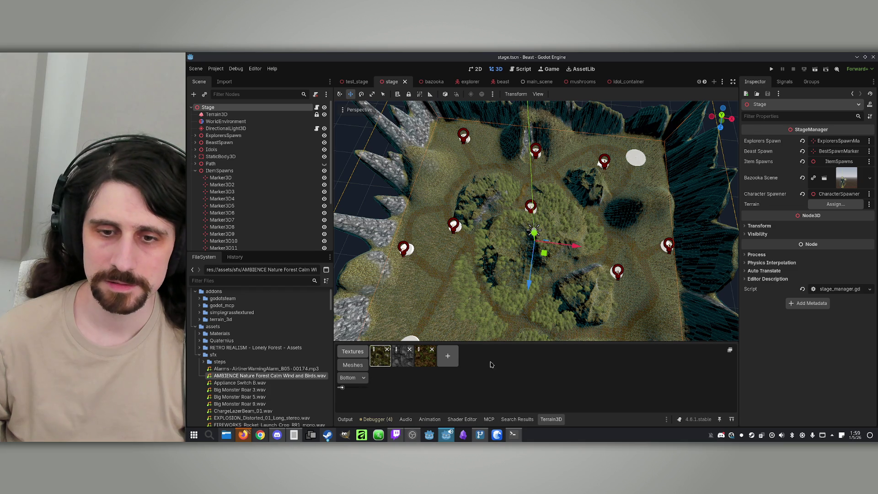
{"action": "left_click", "coordinate": [513, 434]}
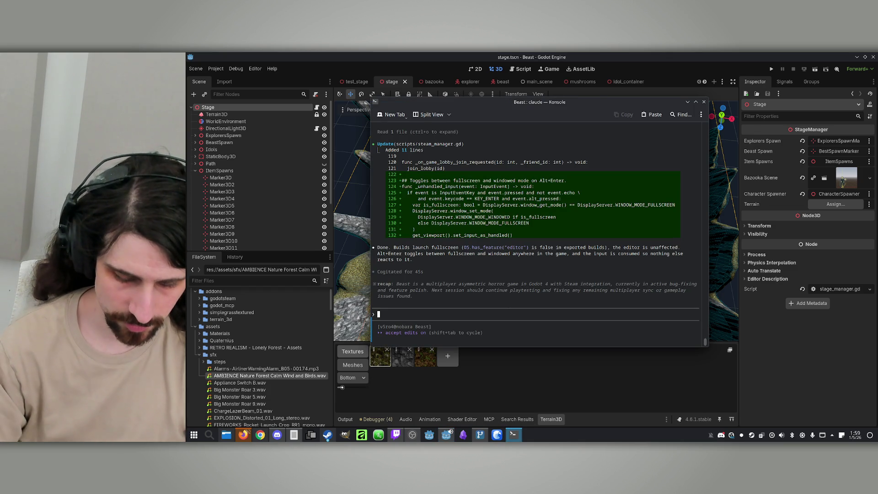
Run /usage in Claude Code to see the 64% weekly limit use, then minimize Konsole
{"action": "type", "text": "/usage"}
{"action": "key", "text": "Return"}
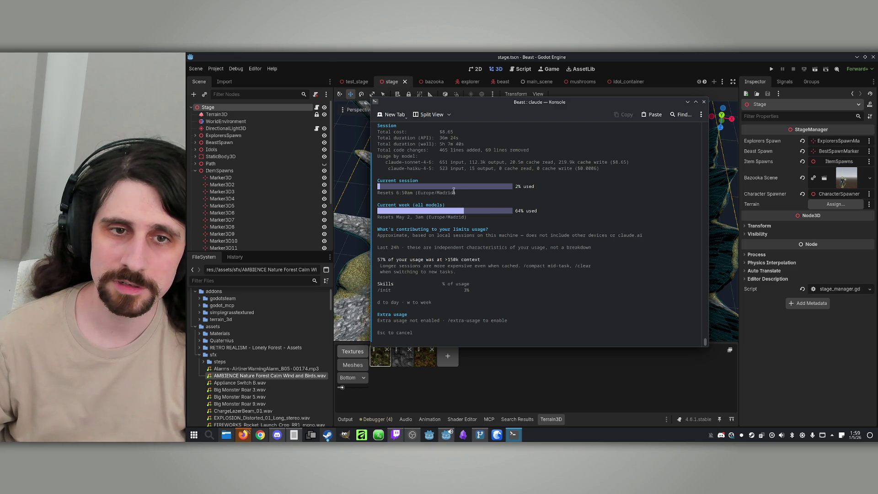
{"action": "scroll", "coordinate": [410, 195], "scroll_direction": "up", "scroll_amount": 2}
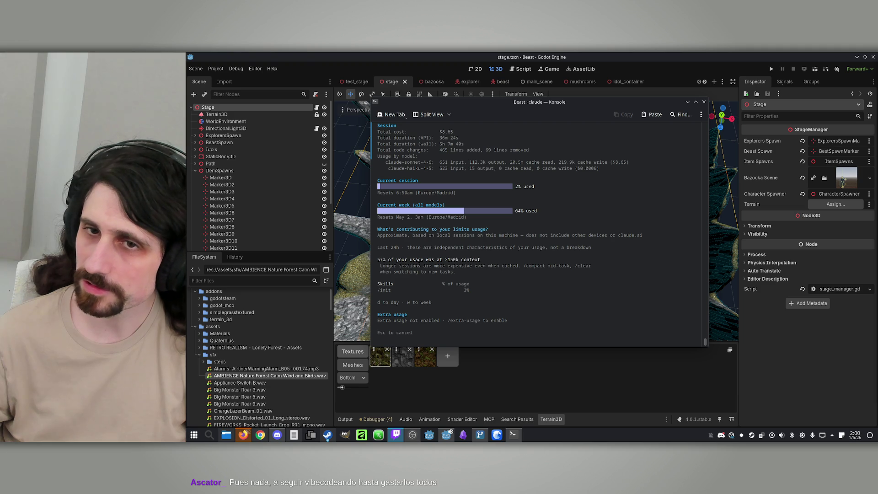
{"action": "left_click", "coordinate": [687, 102]}
Zoom the 3D viewport to survey the dozen spawn markers across the forest terrain
{"action": "scroll", "coordinate": [617, 232], "scroll_direction": "up", "scroll_amount": 10}
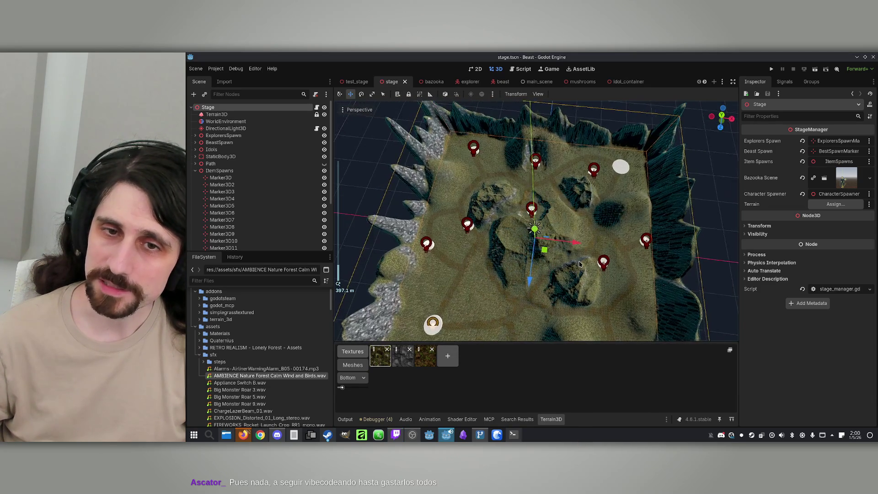
{"action": "scroll", "coordinate": [581, 268], "scroll_direction": "down", "scroll_amount": 5}
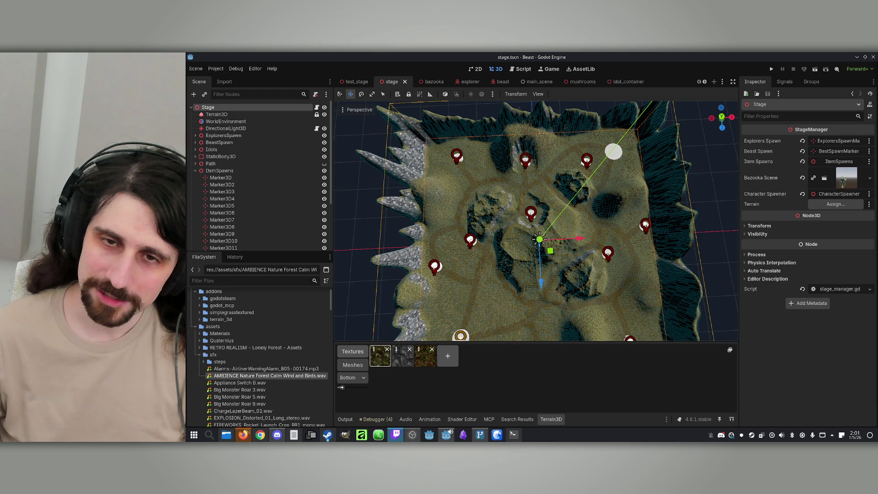
{"action": "scroll", "coordinate": [601, 269], "scroll_direction": "down", "scroll_amount": 5}
{"action": "scroll", "coordinate": [606, 263], "scroll_direction": "up", "scroll_amount": 4}
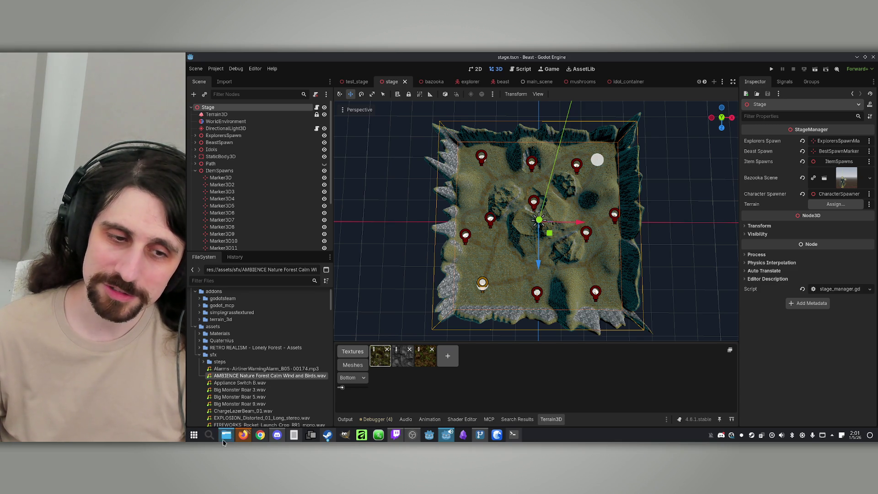
{"action": "left_click", "coordinate": [244, 440]}
Return to the Godot editor, orbit the terrain slightly, and save stage.tscn with Ctrl+S
{"action": "left_click", "coordinate": [245, 441]}
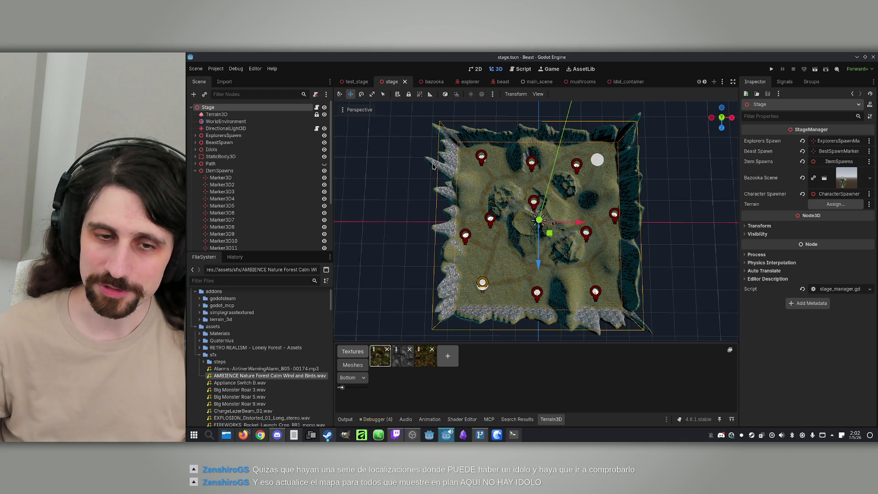
{"action": "left_click_drag", "start_coordinate": [465, 194], "coordinate": [466, 231]}
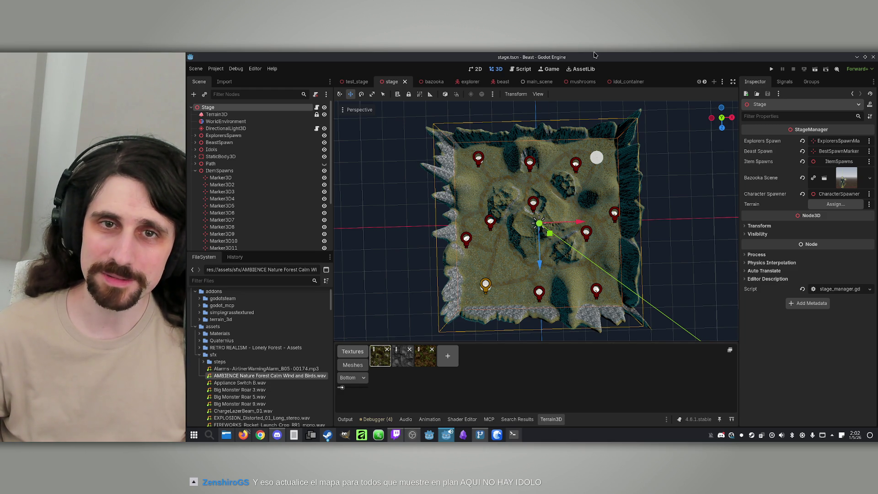
{"action": "key", "text": "ctrl+s"}
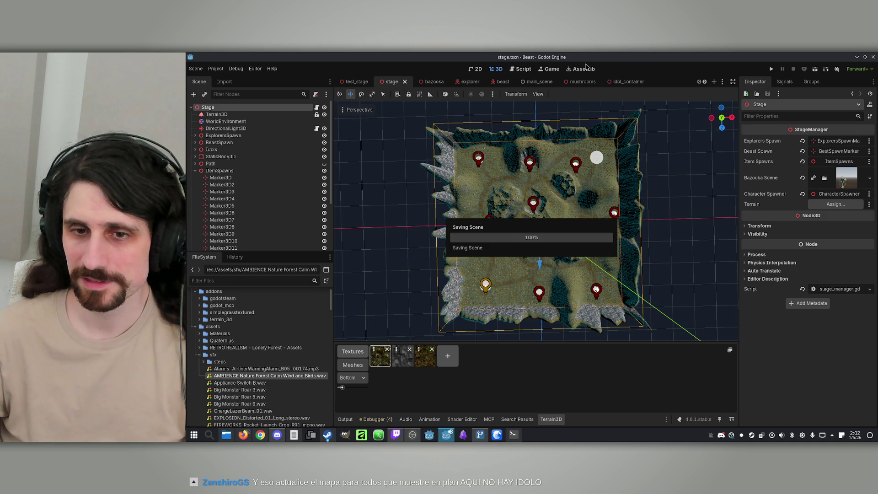
Dismiss the usage report in Claude Code and submit 'update CLAUDE.md'
{"action": "left_click", "coordinate": [514, 435]}
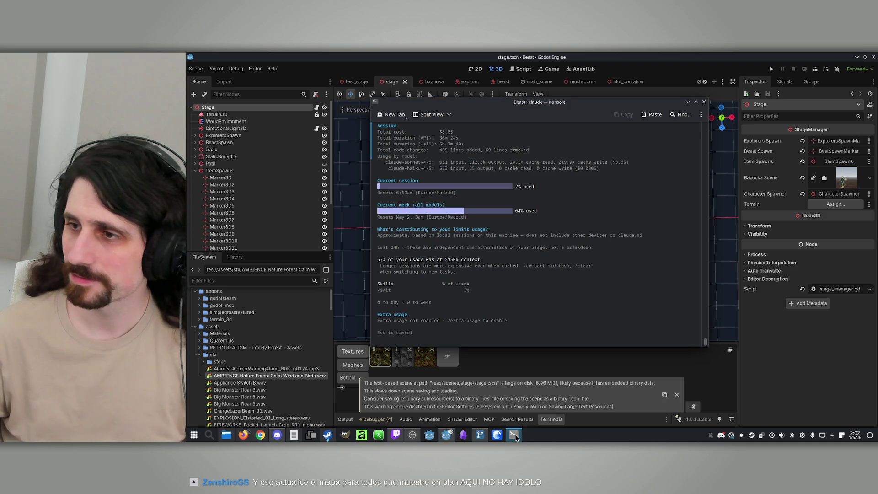
{"action": "left_click", "coordinate": [703, 102]}
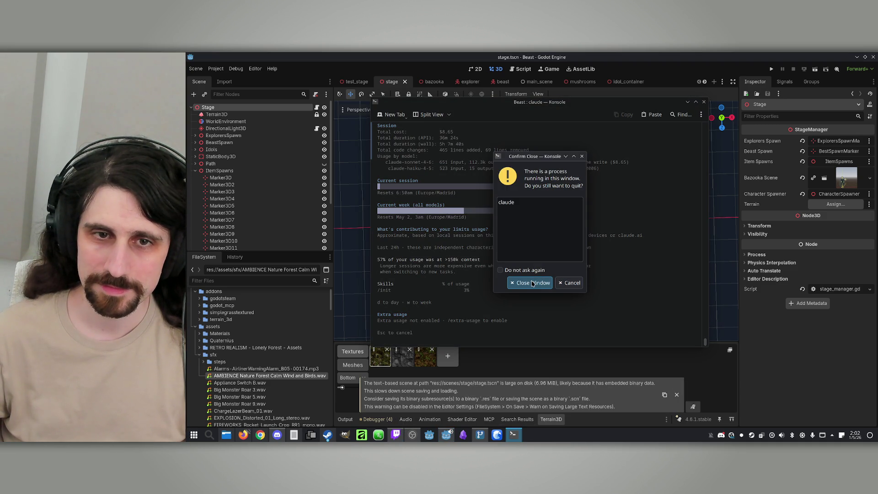
{"action": "left_click", "coordinate": [571, 283]}
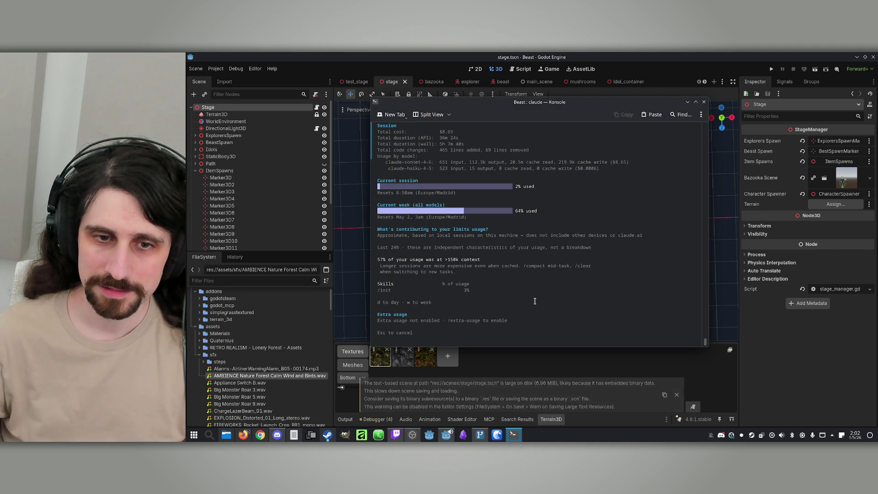
{"action": "key", "text": "Escape"}
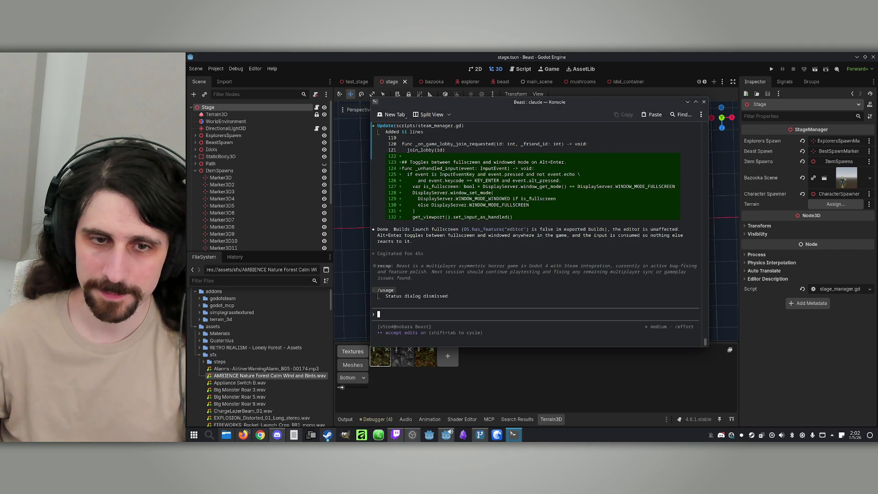
{"action": "type", "text": "upd"}
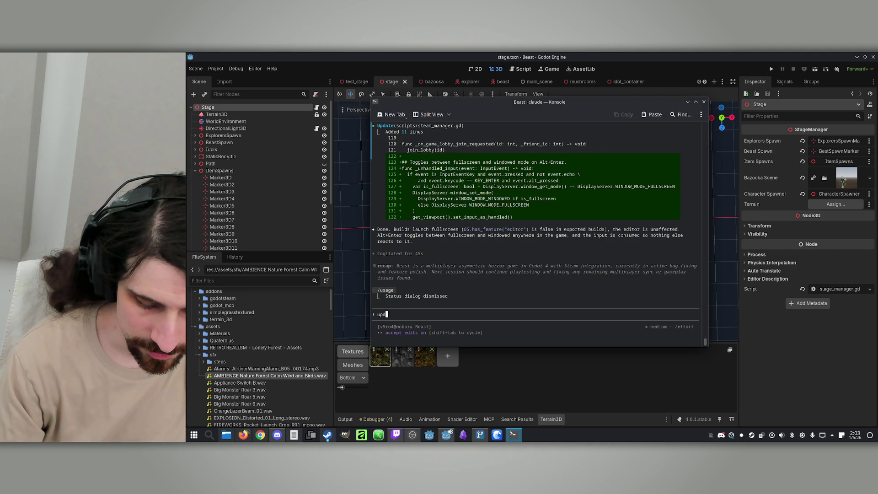
{"action": "type", "text": "ate C"}
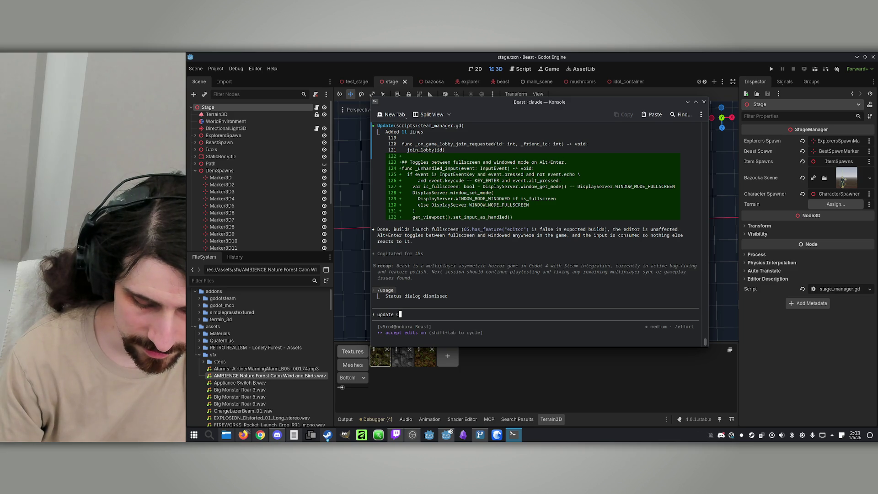
{"action": "type", "text": "LAUDE.md"}
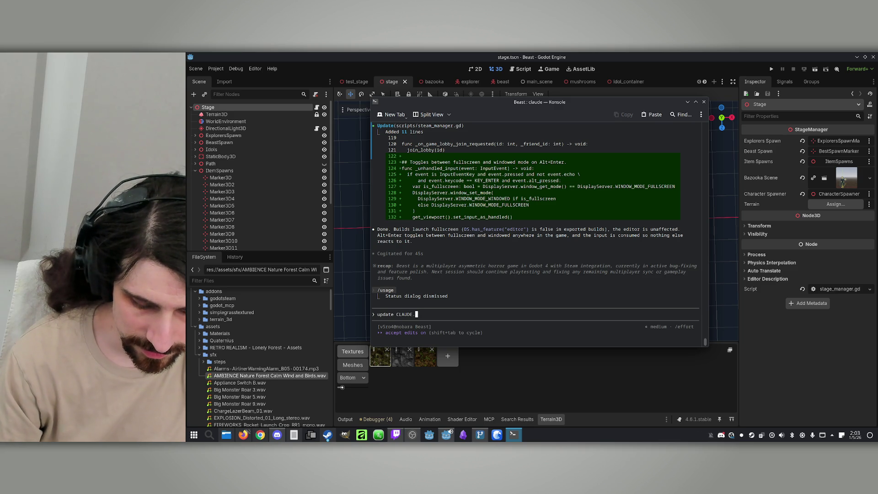
{"action": "key", "text": "Return"}
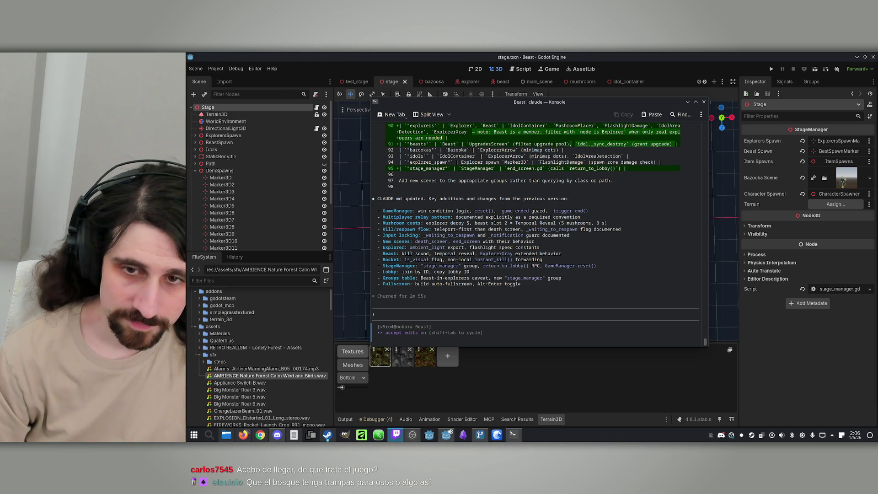
Run /usage to check session limits, then close Konsole and confirm quitting Claude
{"action": "left_click", "coordinate": [511, 311]}
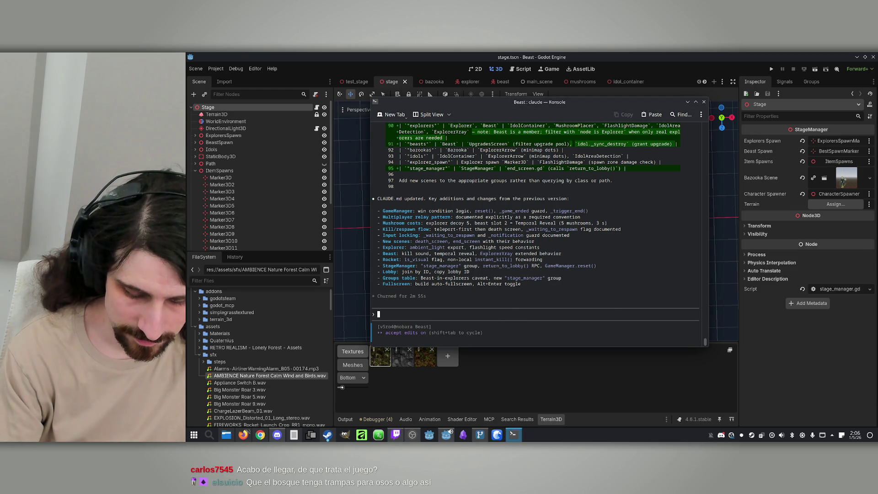
{"action": "type", "text": "/usage"}
{"action": "key", "text": "Return"}
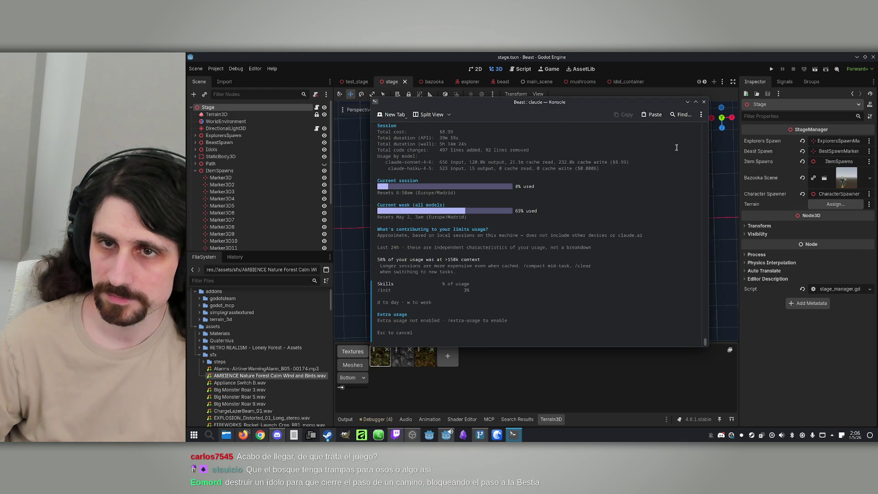
{"action": "left_click", "coordinate": [703, 102]}
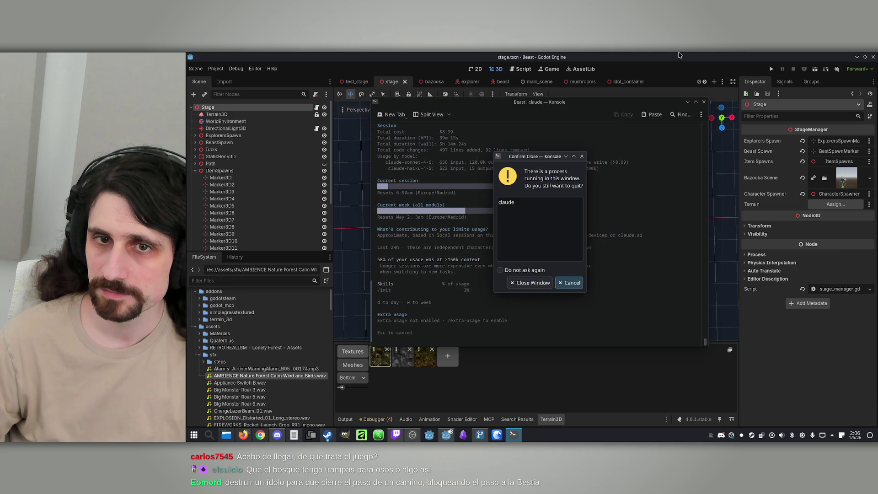
{"action": "left_click", "coordinate": [547, 283]}
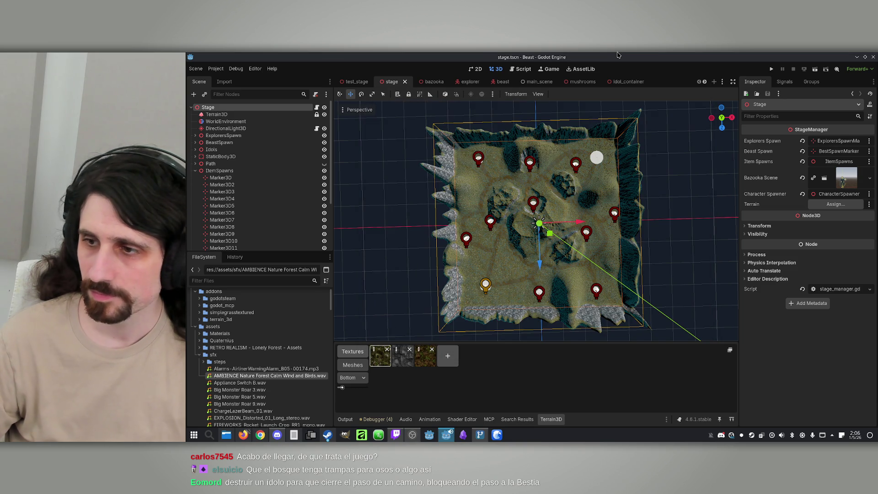